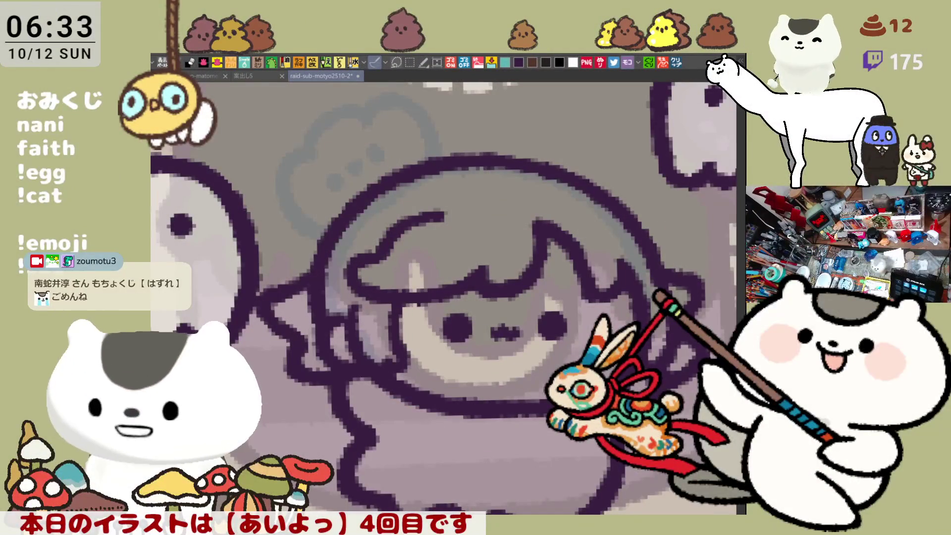
- Pan and zoom out so the whole illustration, both ghosts and the grinning cat, is visible
scroll(683, 241, "right", 3)
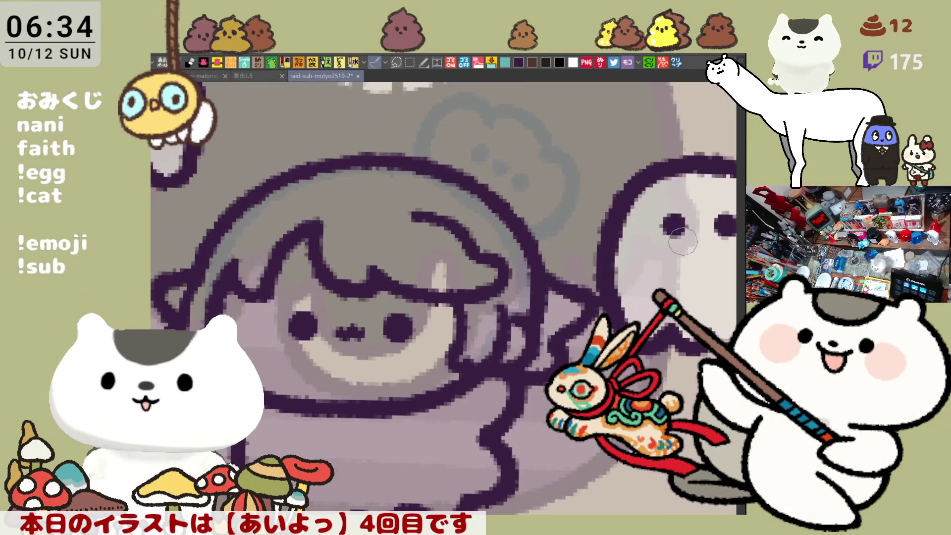
scroll(444, 297, "down", 3)
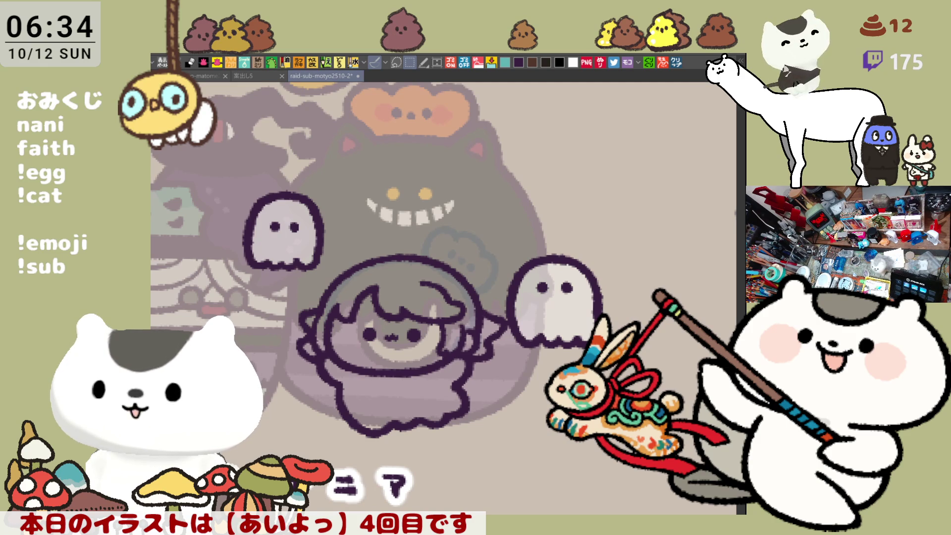
- Select the right-hand ghost, shift it slightly up and right, then deselect
left_click_drag(476, 208, 659, 435)
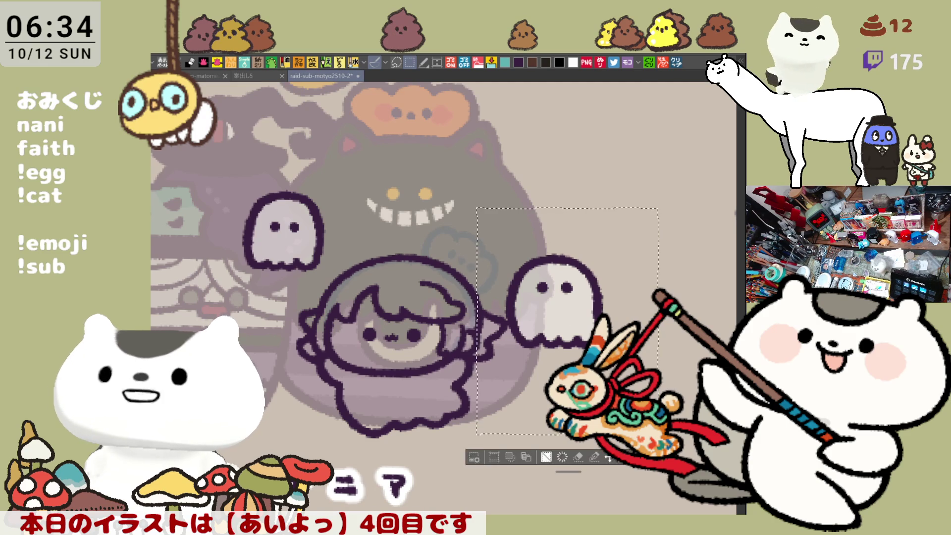
mouse_move(574, 343)
left_mouse_down()
mouse_move(608, 318)
mouse_move(588, 296)
mouse_move(575, 315)
mouse_move(583, 327)
left_mouse_up()
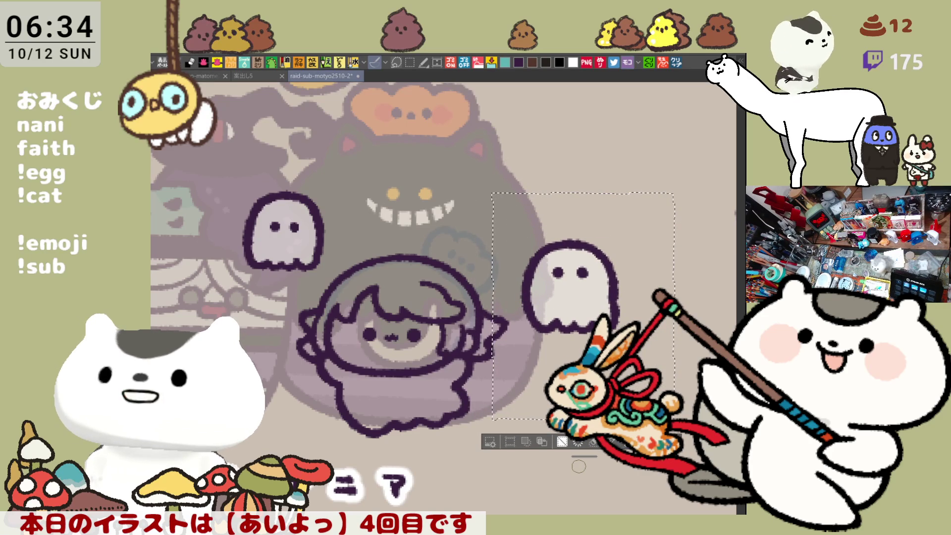
key("ctrl+d")
scroll(578, 466, "up", 5)
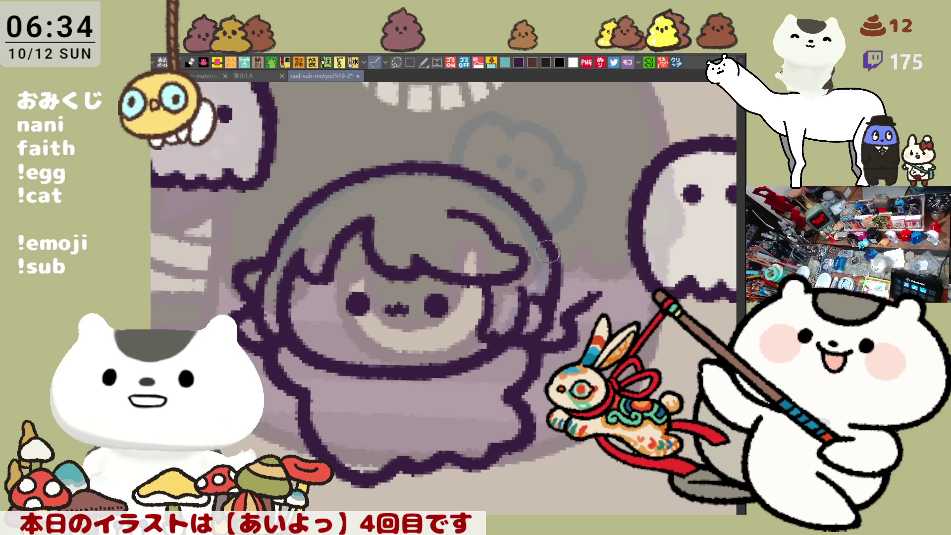
- Erase the top of the curl beside the head and redraw it as a wing-like arc
mouse_move(588, 282)
left_mouse_down()
mouse_move(601, 297)
mouse_move(574, 317)
left_mouse_up()
key("ctrl+z")
mouse_move(557, 271)
left_mouse_down()
mouse_move(601, 292)
mouse_move(571, 309)
left_mouse_up()
key("ctrl+z")
left_click_drag(547, 263, 571, 318)
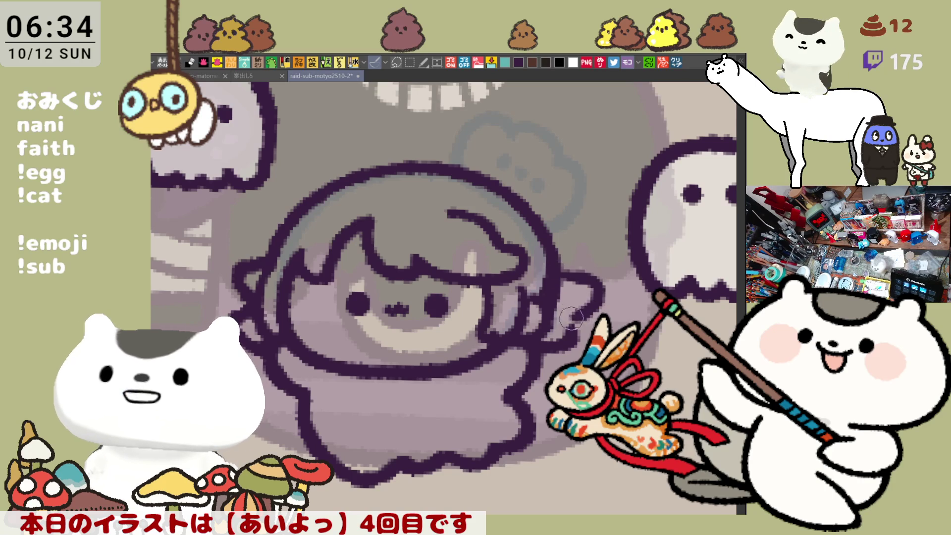
key("ctrl+z")
mouse_move(547, 258)
left_mouse_down()
mouse_move(604, 290)
mouse_move(570, 314)
left_mouse_up()
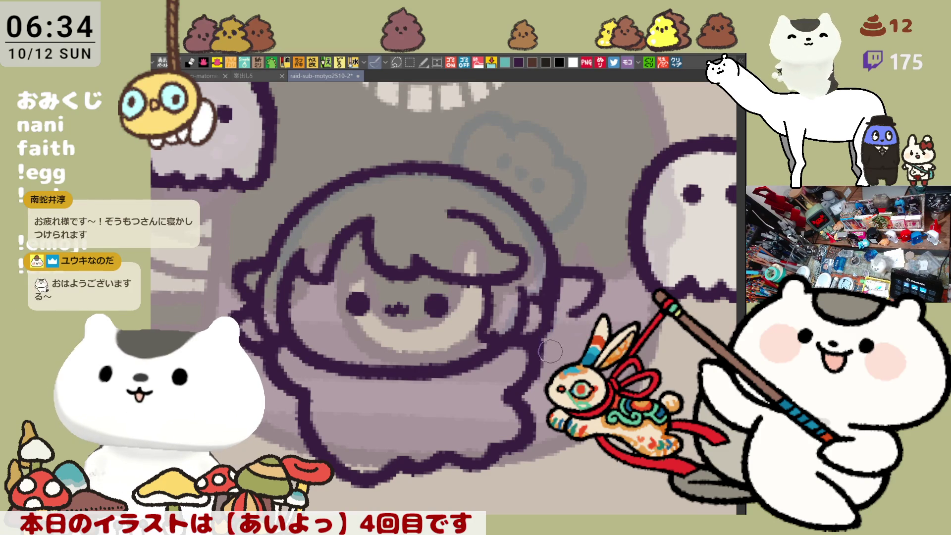
- Touch up the outline near the right arm and erase the small loop on the left arm
left_click_drag(575, 312, 570, 341)
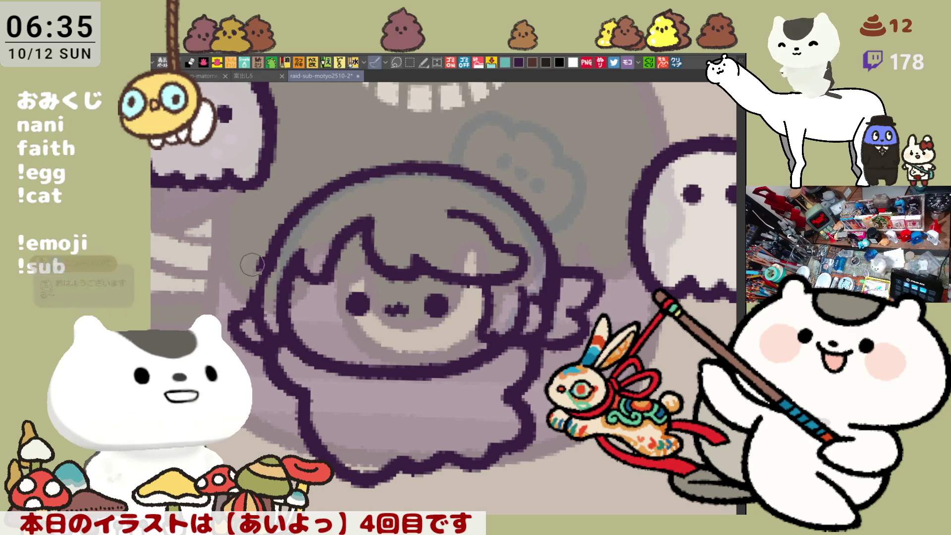
left_click_drag(244, 320, 227, 327)
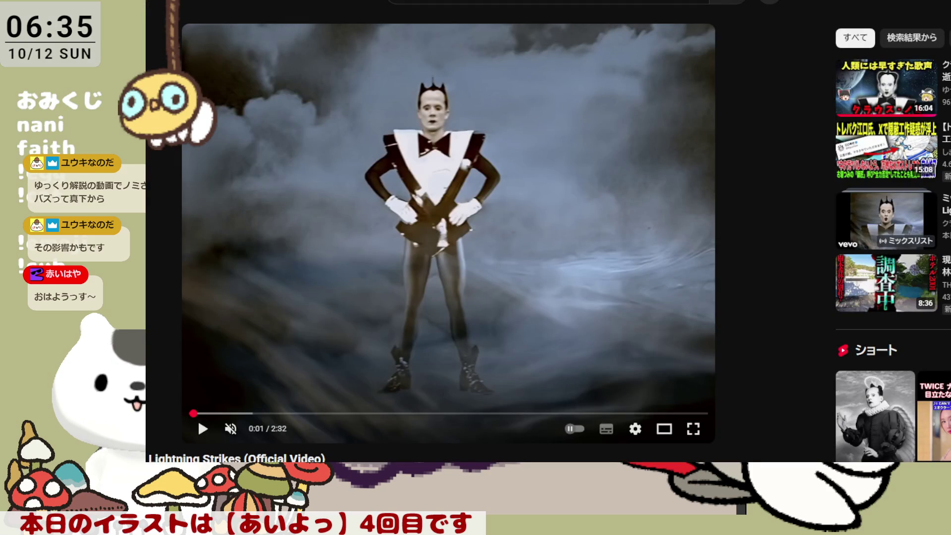
- Play the Lightning Strikes video, jump to the 0:58 close-up, and pause around 1:07
left_click(458, 247)
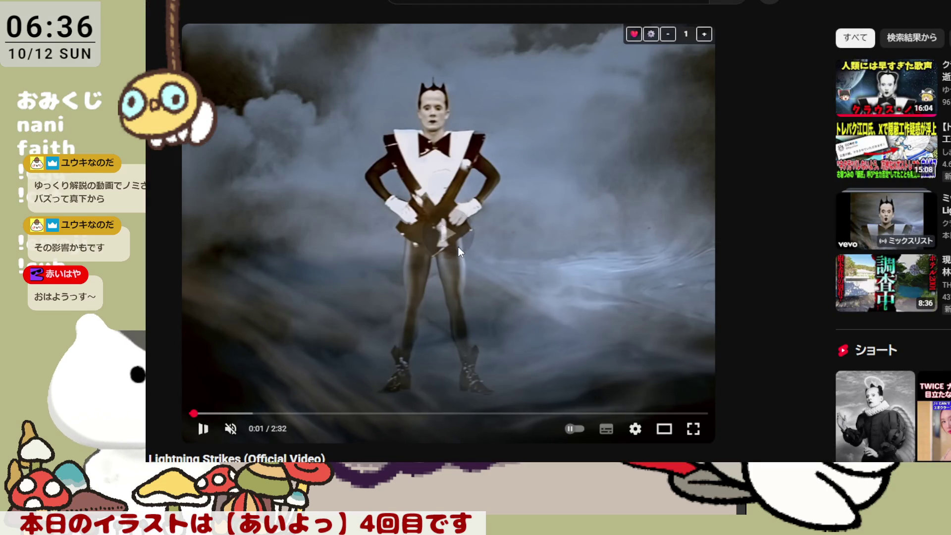
left_click(389, 419)
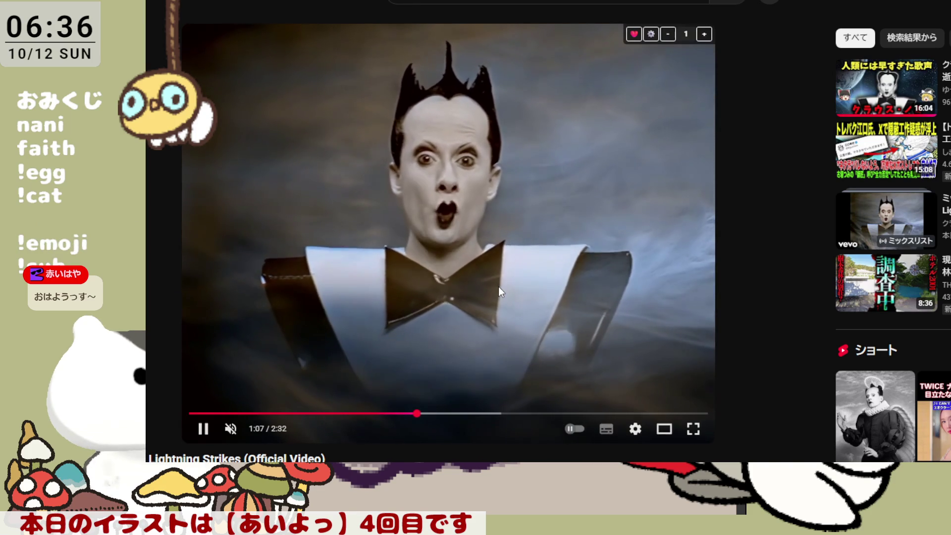
left_click(498, 286)
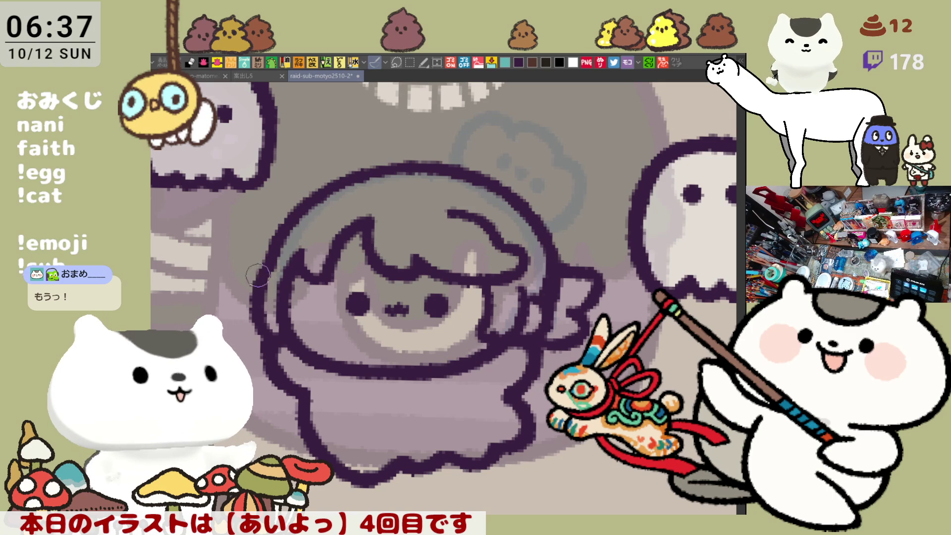
- Draw a rounded fin outline to the left of the chibi's hair, redoing it rounder
mouse_move(269, 256)
left_mouse_down()
mouse_move(234, 271)
mouse_move(256, 296)
left_mouse_up()
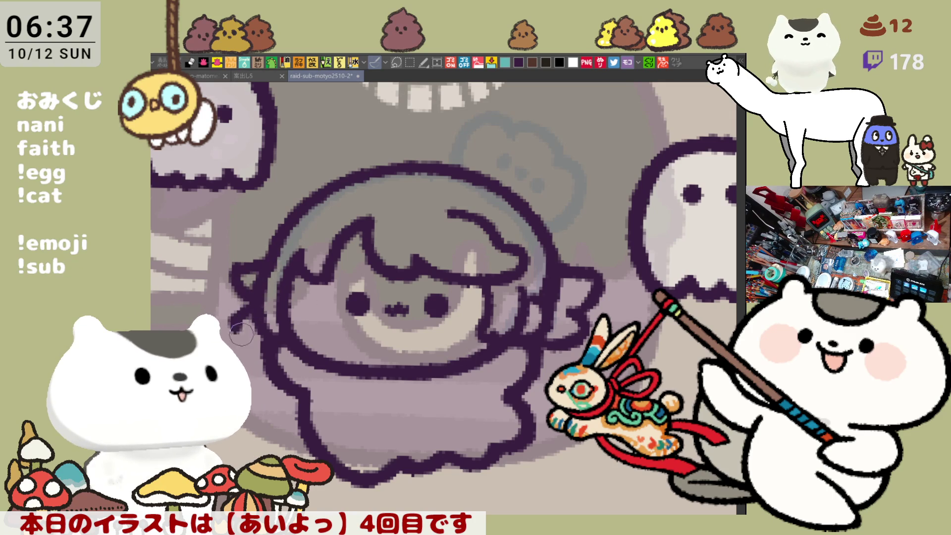
mouse_move(244, 267)
left_mouse_down()
mouse_move(230, 283)
mouse_move(245, 297)
left_mouse_up()
key("ctrl+z")
key("ctrl+z")
key("ctrl+z")
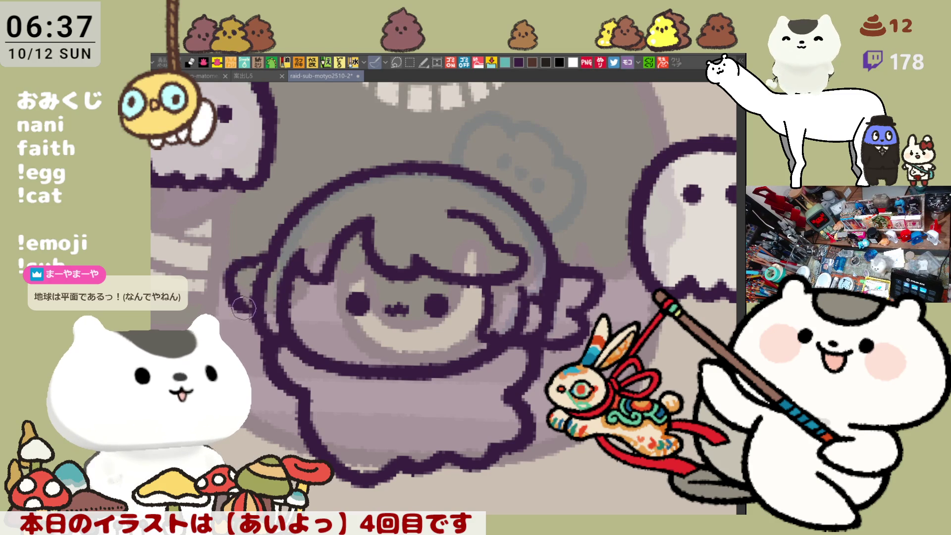
mouse_move(254, 262)
left_mouse_down()
mouse_move(229, 277)
mouse_move(250, 329)
mouse_move(267, 346)
mouse_move(345, 370)
left_mouse_up()
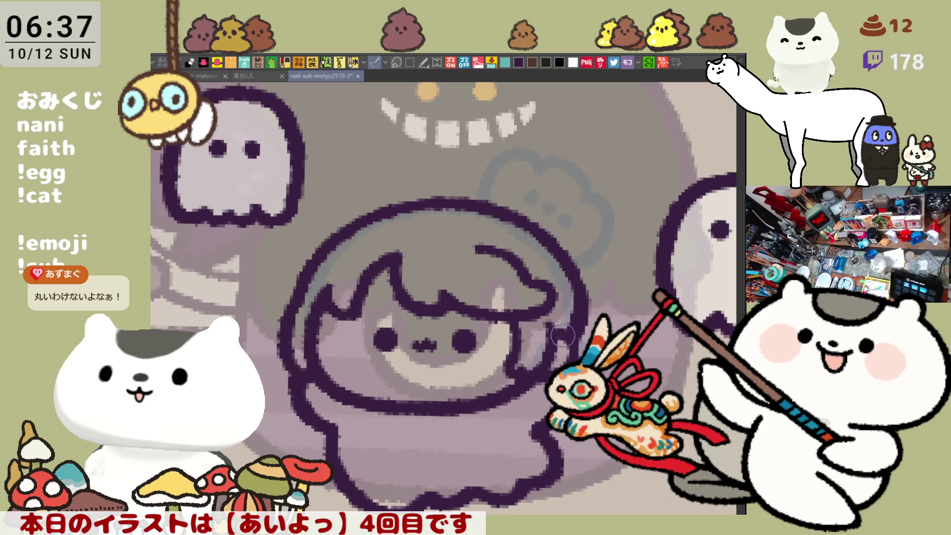
- With the view mirrored, redraw the head's side edge as a darker unbroken line, then unmirror
left_click_drag(563, 353, 585, 367)
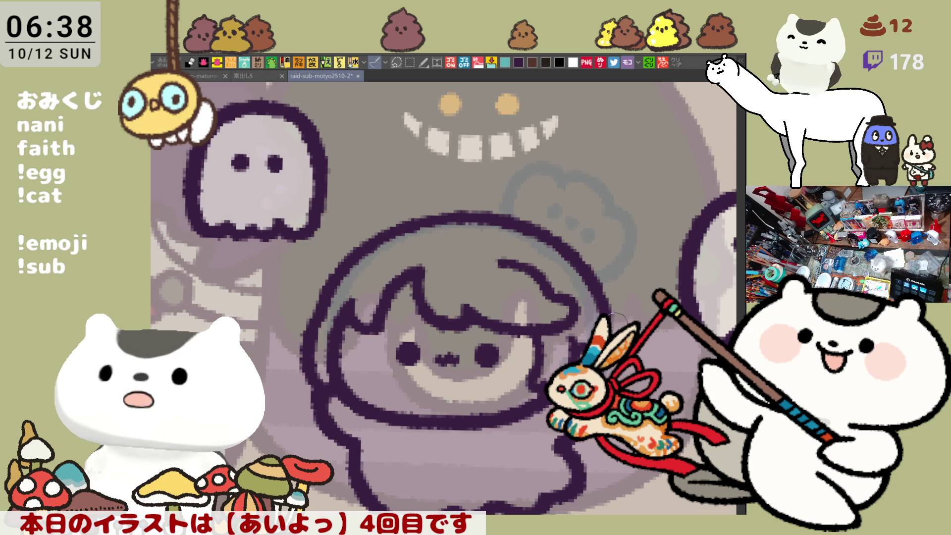
left_click_drag(446, 297, 435, 254)
key("h")
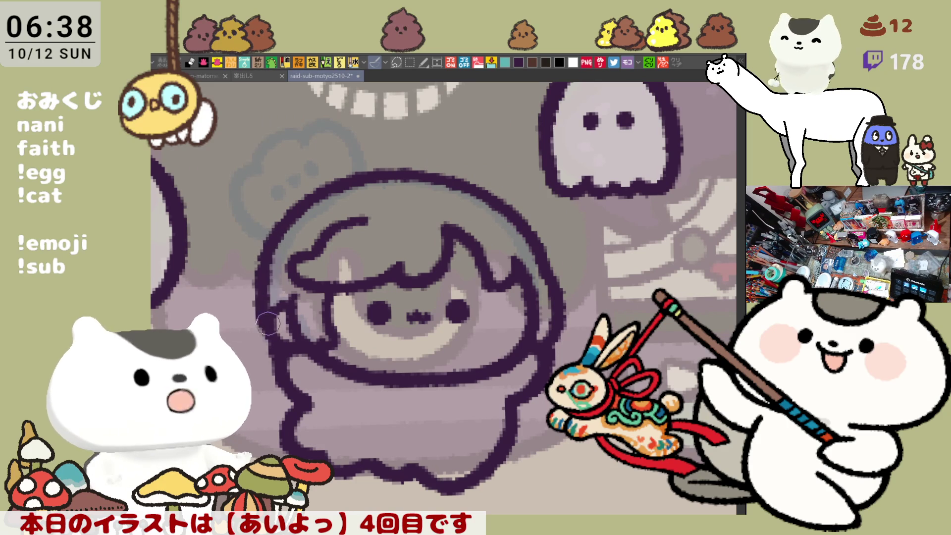
left_click_drag(269, 243, 267, 312)
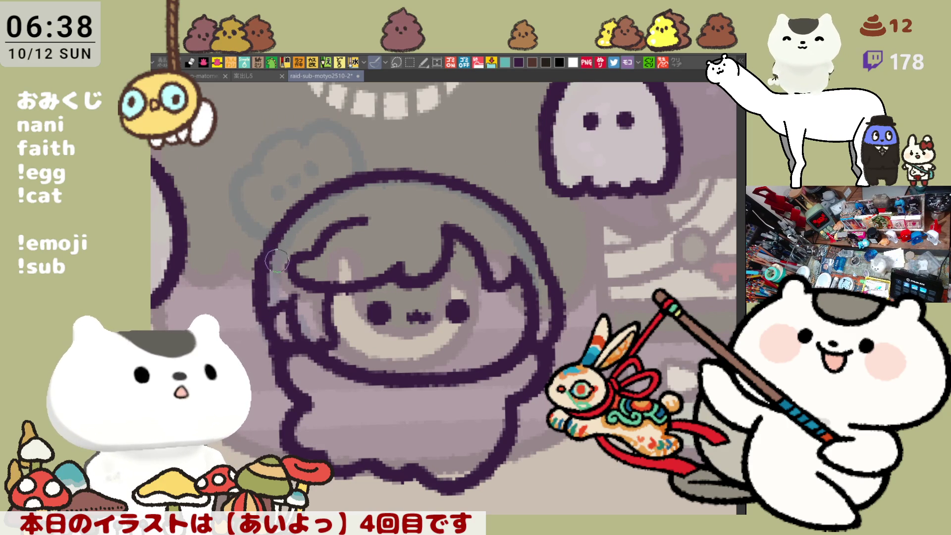
key("ctrl+z")
left_click_drag(262, 248, 268, 323)
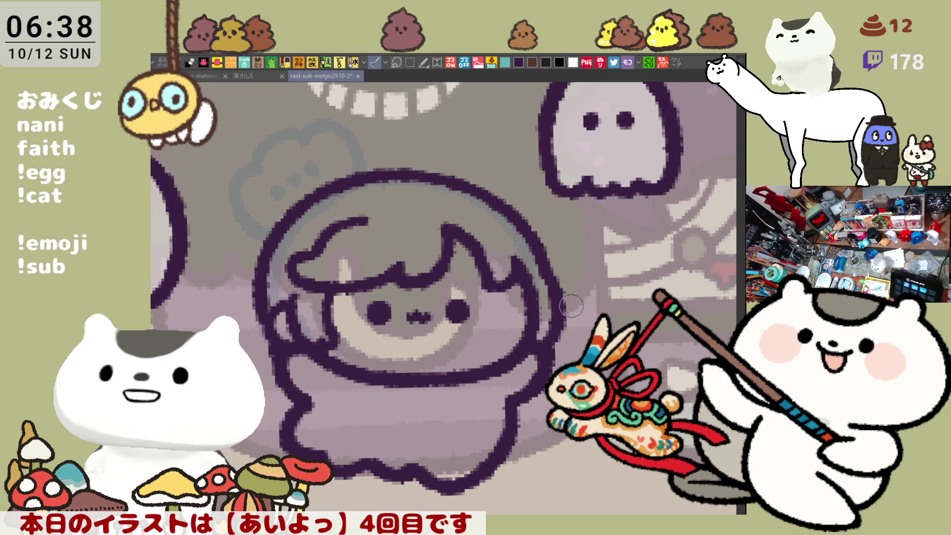
key("h")
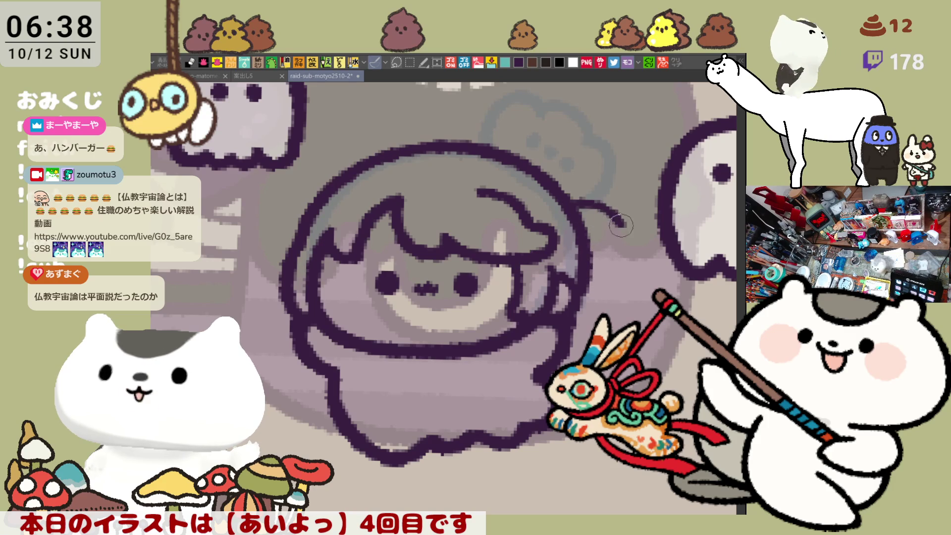
- Draw a curved flap on the head's right side, retrying until its tail hooks back
mouse_move(557, 196)
left_mouse_down()
mouse_move(619, 218)
mouse_move(636, 262)
mouse_move(602, 203)
mouse_move(633, 260)
left_mouse_up()
key("ctrl+z")
key("ctrl+z")
mouse_move(567, 193)
left_mouse_down()
mouse_move(646, 265)
mouse_move(590, 297)
left_mouse_up()
key("ctrl+z")
mouse_move(643, 262)
left_mouse_down()
mouse_move(610, 274)
mouse_move(594, 297)
mouse_move(571, 292)
left_mouse_up()
key("ctrl+z")
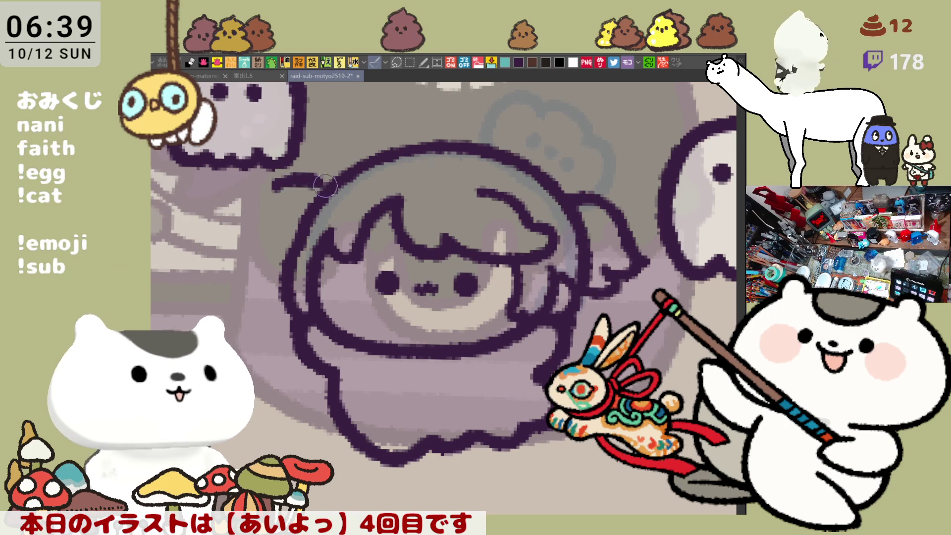
- Add the matching curved flap at the head's upper left, placed slightly lower
left_click_drag(271, 197, 330, 184)
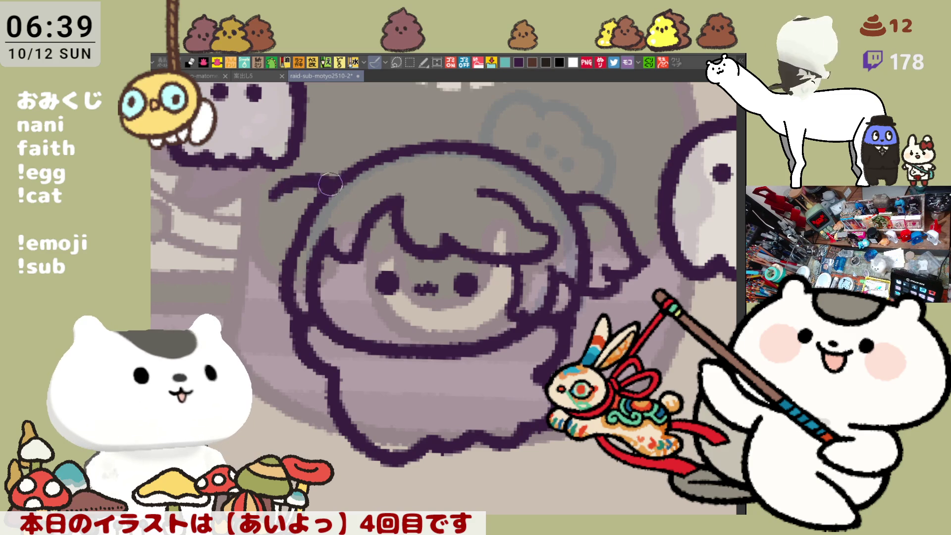
key("ctrl+z")
mouse_move(269, 207)
left_mouse_down()
mouse_move(329, 184)
mouse_move(268, 216)
mouse_move(245, 268)
mouse_move(288, 284)
left_mouse_up()
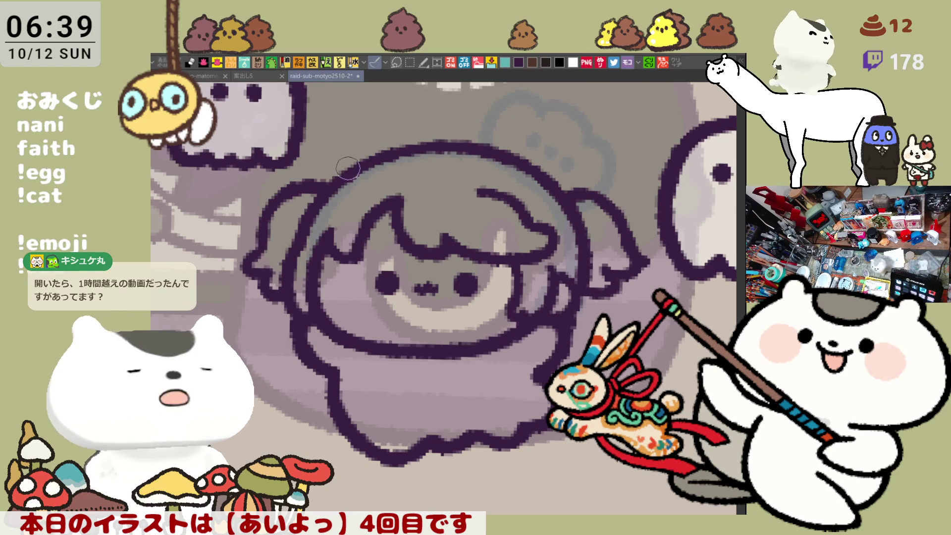
- Try stroking the hair strand above the head several times, undoing each attempt
left_click_drag(324, 184, 349, 143)
key("ctrl+z")
left_click_drag(322, 190, 350, 145)
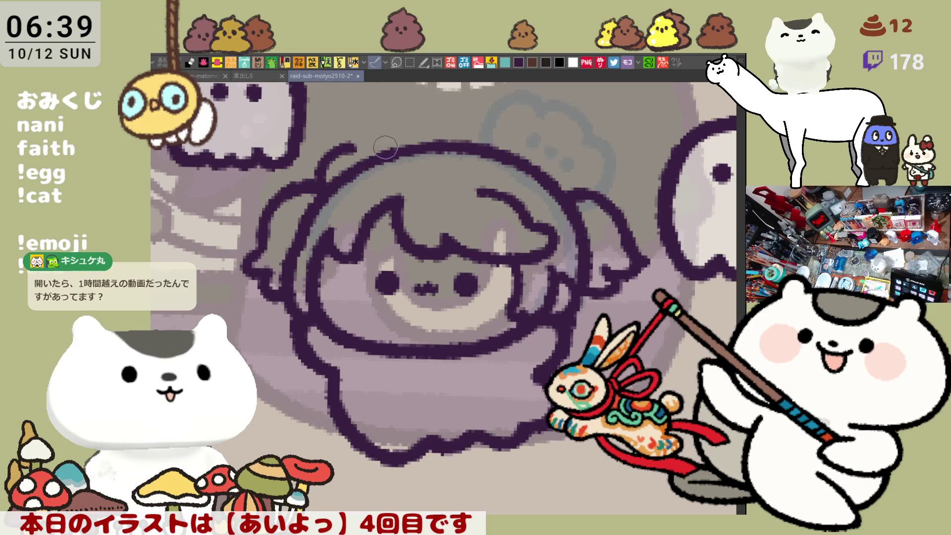
key("ctrl+z")
left_click_drag(312, 204, 344, 150)
key("ctrl+z")
left_click_drag(310, 198, 342, 150)
key("ctrl+z")
left_click_drag(306, 204, 376, 122)
key("ctrl+z")
key("ctrl+z")
left_click_drag(319, 169, 373, 141)
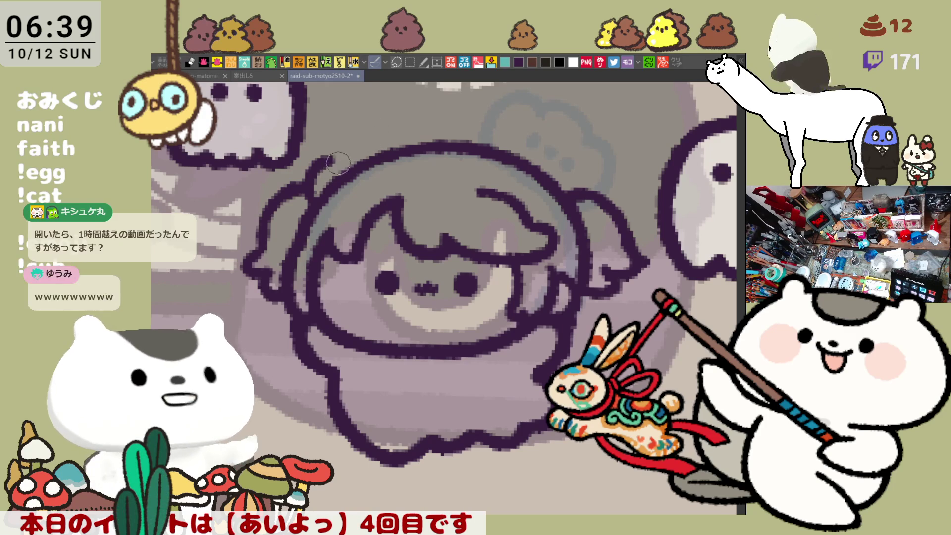
key("ctrl+z")
left_click_drag(320, 170, 425, 126)
- Extend the strand up and right, then stroke the hair's upper-right edge outline, undoing to redraw
key("ctrl+z")
key("ctrl+z")
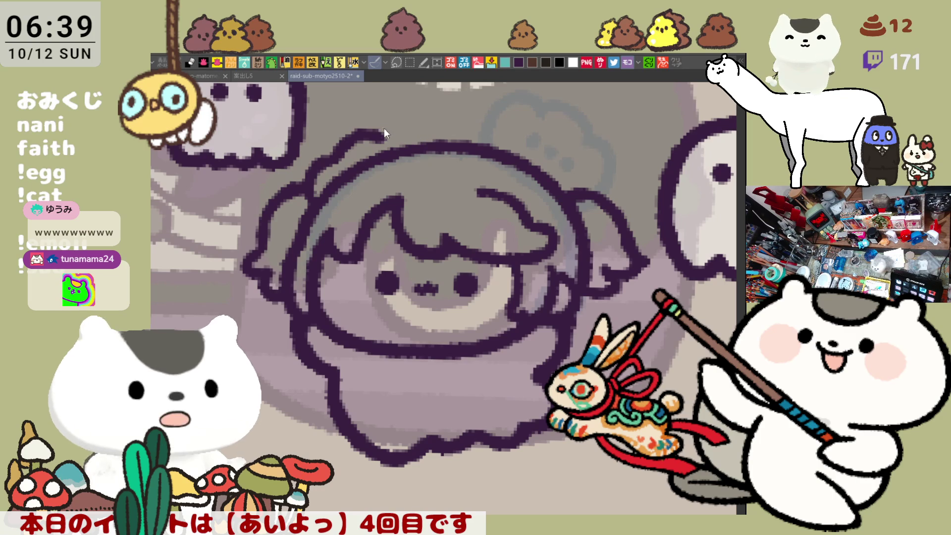
key("ctrl+z")
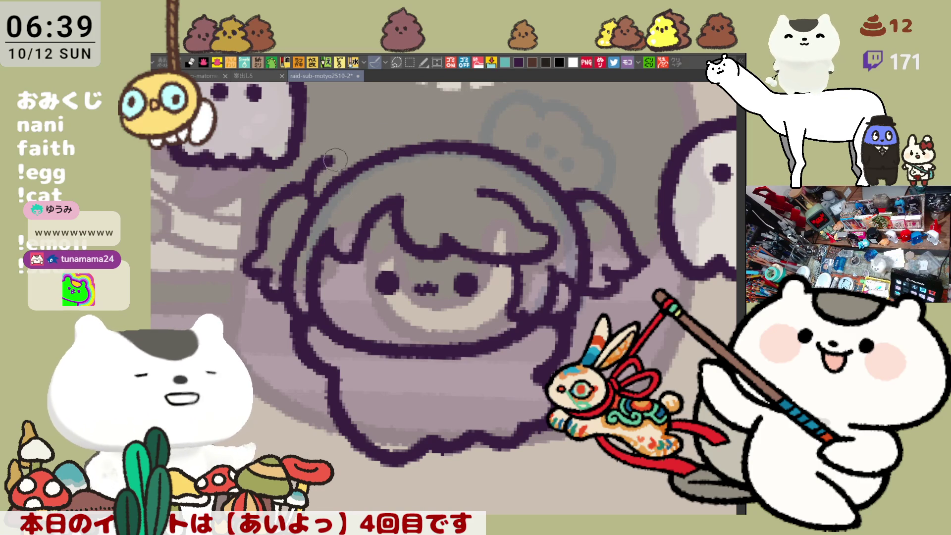
mouse_move(329, 158)
left_mouse_down()
mouse_move(384, 128)
mouse_move(357, 141)
mouse_move(443, 123)
left_mouse_up()
key("ctrl+z")
key("ctrl+z")
key("ctrl+z")
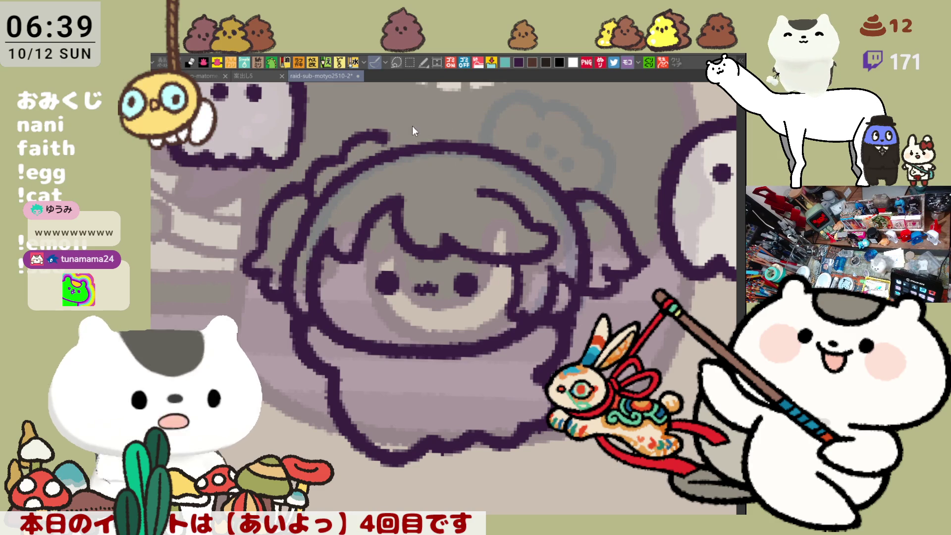
left_click_drag(387, 134, 450, 119)
key("ctrl+z")
left_click_drag(381, 139, 486, 127)
key("ctrl+z")
key("ctrl+z")
left_click_drag(420, 139, 484, 129)
key("ctrl+z")
left_click_drag(421, 138, 493, 130)
key("ctrl+z")
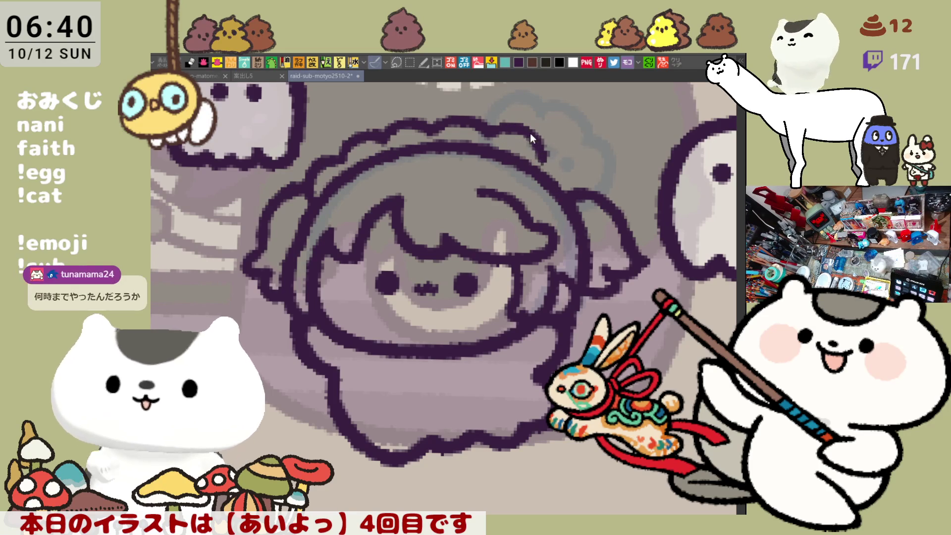
mouse_move(523, 135)
left_mouse_down()
mouse_move(582, 197)
mouse_move(569, 171)
mouse_move(587, 180)
left_mouse_up()
key("ctrl+z")
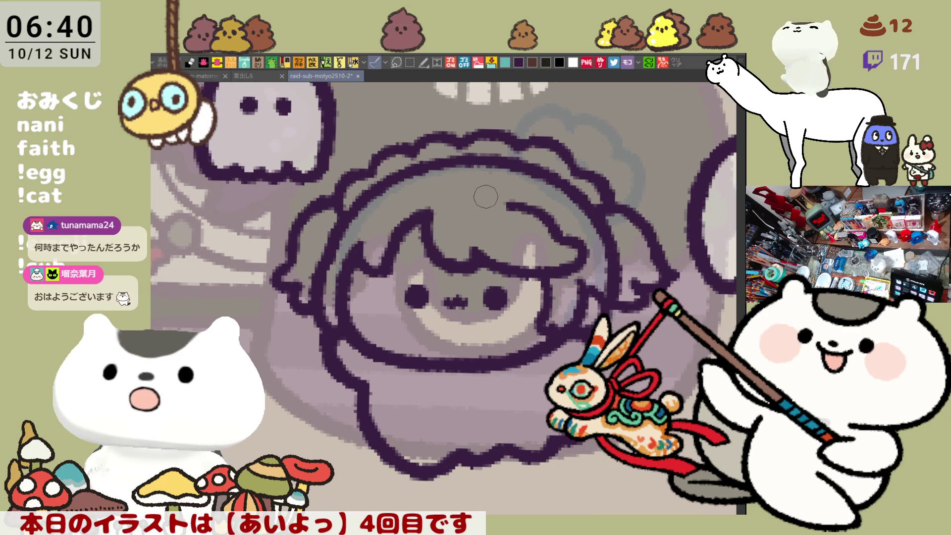
- Erase the hair line along the head's top and try several curled strands above it
scroll(458, 165, "up", 2)
mouse_move(467, 176)
left_mouse_down()
mouse_move(553, 186)
mouse_move(451, 172)
mouse_move(465, 144)
left_mouse_up()
key("ctrl+z")
left_click_drag(460, 185, 475, 145)
key("ctrl+z")
left_click_drag(451, 191, 476, 141)
key("ctrl+z")
left_click_drag(450, 191, 483, 146)
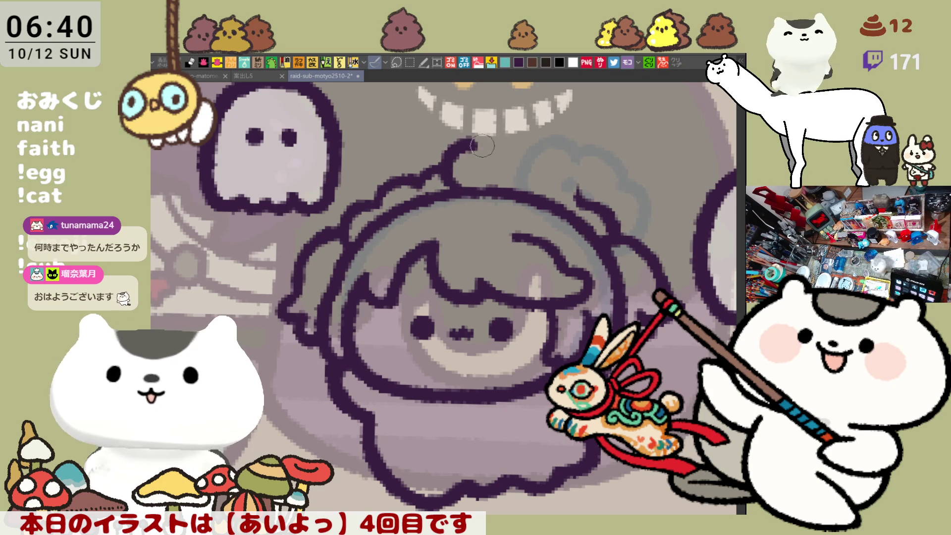
key("ctrl+z")
mouse_move(448, 193)
left_mouse_down()
mouse_move(475, 131)
mouse_move(500, 147)
mouse_move(453, 183)
mouse_move(493, 148)
left_mouse_up()
key("ctrl+z")
key("ctrl+z")
key("ctrl+z")
left_click_drag(468, 193, 483, 139)
key("ctrl+z")
left_click_drag(463, 198, 443, 148)
- Draw the rounded bump ornament atop the head, reworking its right-hand curl
key("ctrl+z")
mouse_move(446, 186)
left_mouse_down()
mouse_move(485, 136)
mouse_move(444, 188)
left_mouse_up()
key("ctrl+z")
key("ctrl+z")
left_click_drag(453, 146, 465, 188)
key("ctrl+z")
left_click_drag(470, 133, 467, 184)
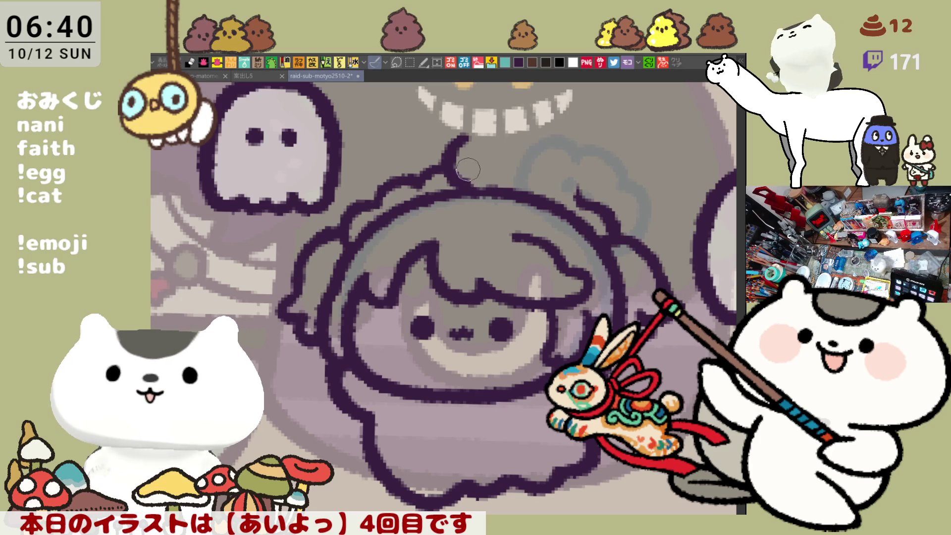
key("ctrl+z")
mouse_move(470, 138)
left_mouse_down()
mouse_move(451, 163)
mouse_move(467, 188)
left_mouse_up()
key("ctrl+z")
left_click_drag(470, 138, 473, 187)
key("ctrl+z")
mouse_move(470, 138)
left_mouse_down()
mouse_move(473, 187)
mouse_move(460, 187)
mouse_move(480, 138)
mouse_move(542, 148)
left_mouse_up()
key("ctrl+z")
key("ctrl+z")
key("ctrl+z")
key("ctrl+z")
mouse_move(483, 142)
left_mouse_down()
mouse_move(574, 153)
mouse_move(560, 208)
left_mouse_up()
key("ctrl+z")
mouse_move(527, 144)
left_mouse_down()
mouse_move(544, 153)
mouse_move(551, 200)
left_mouse_up()
key("ctrl+z")
mouse_move(530, 148)
left_mouse_down()
mouse_move(574, 154)
mouse_move(548, 198)
left_mouse_up()
key("ctrl+z")
mouse_move(527, 144)
left_mouse_down()
mouse_move(575, 154)
mouse_move(552, 205)
left_mouse_up()
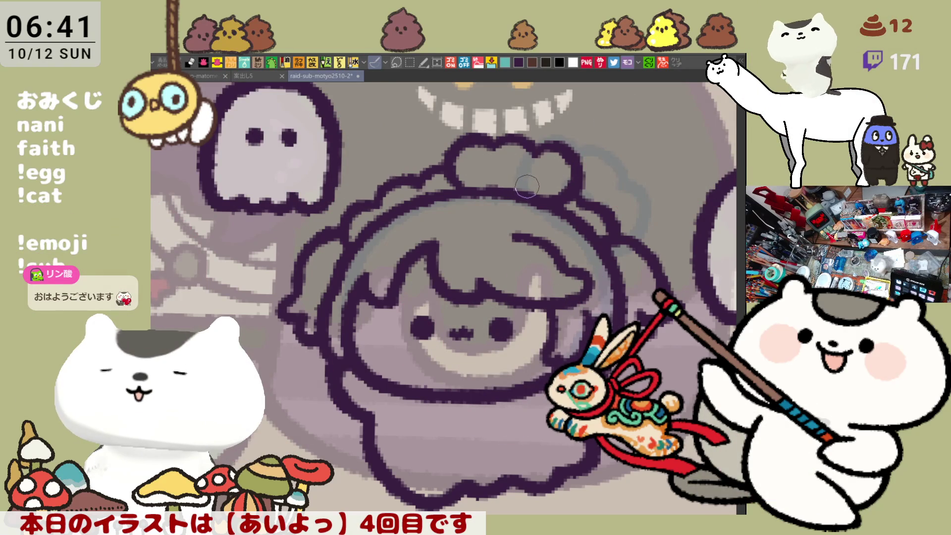
- Dot and darken an eye on the head ornament
left_click(490, 165)
left_click(490, 166)
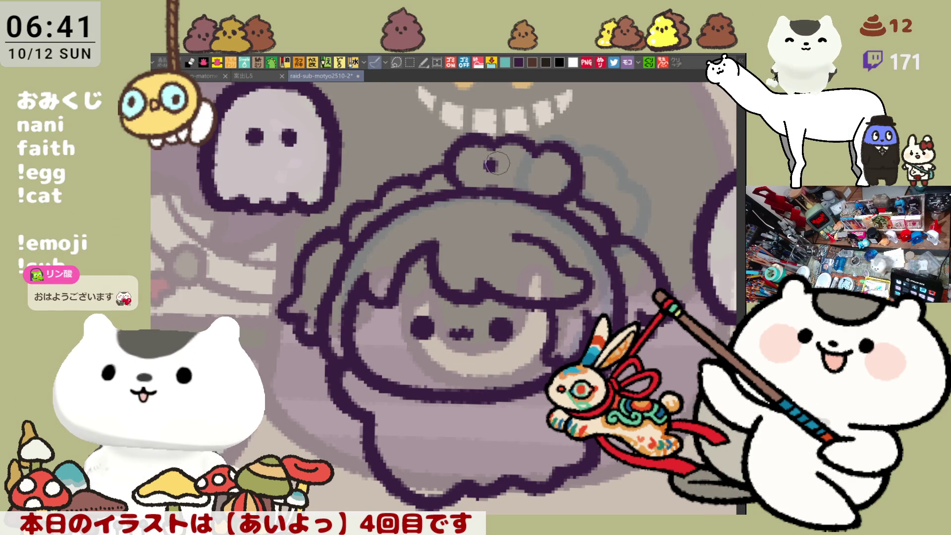
left_click(489, 165)
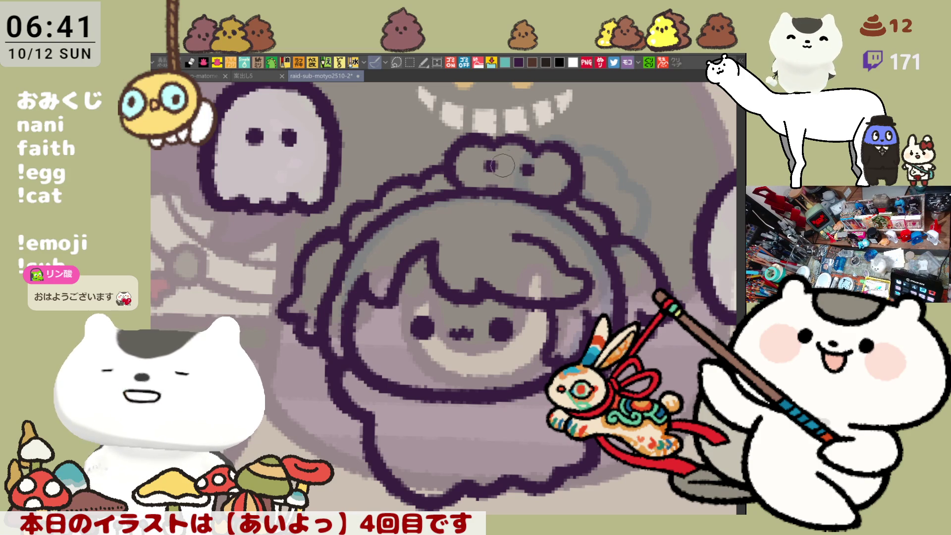
- Darken the hair outline on the character's right side
mouse_move(502, 323)
left_mouse_down()
mouse_move(529, 351)
mouse_move(465, 287)
left_mouse_up()
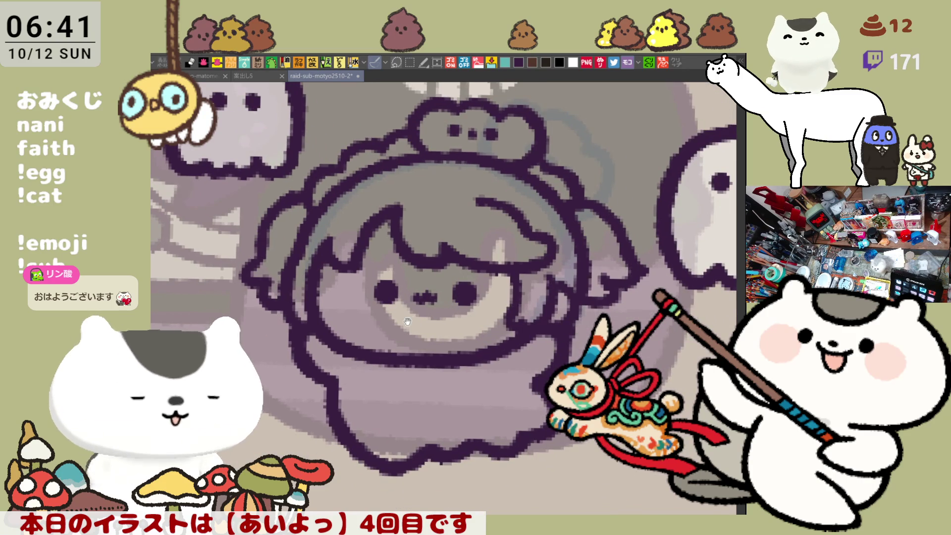
left_click_drag(408, 322, 436, 292)
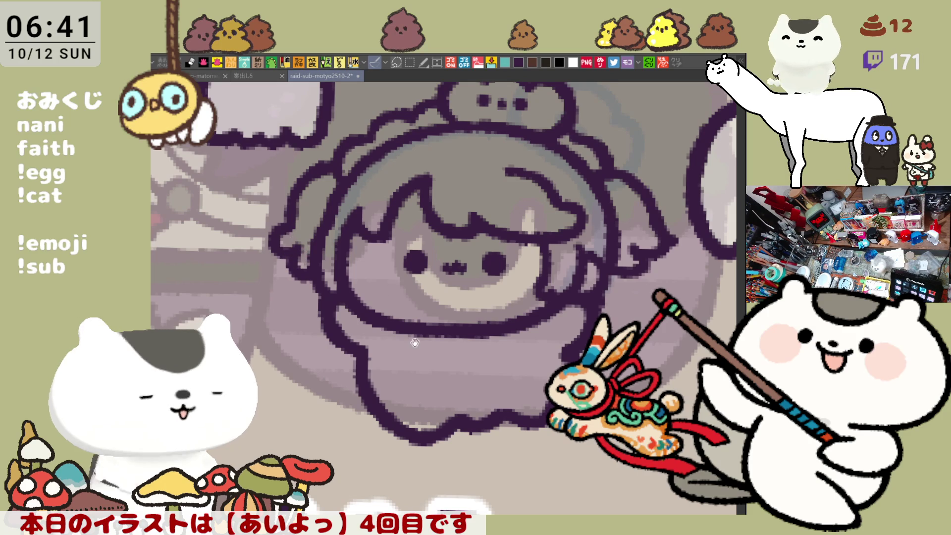
left_click_drag(415, 342, 411, 310)
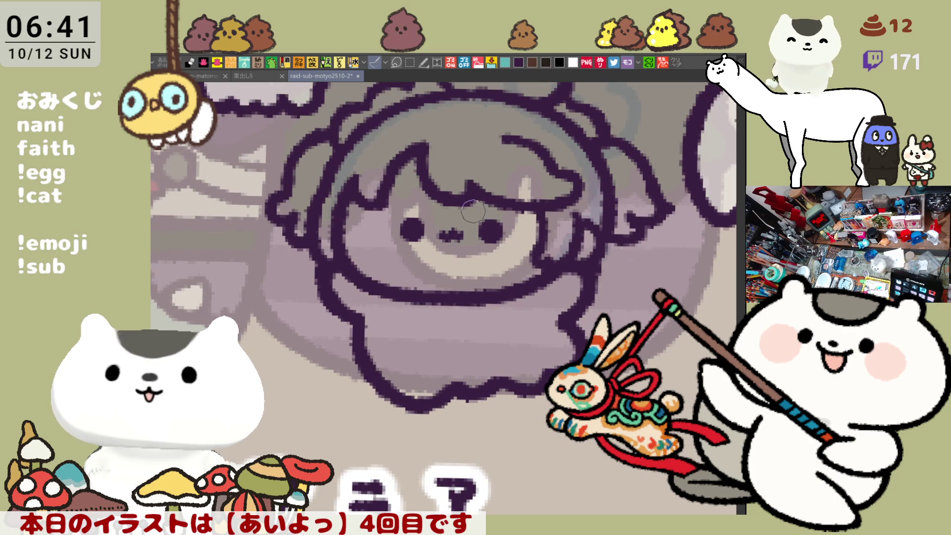
left_click_drag(446, 269, 375, 291)
left_click_drag(412, 213, 466, 227)
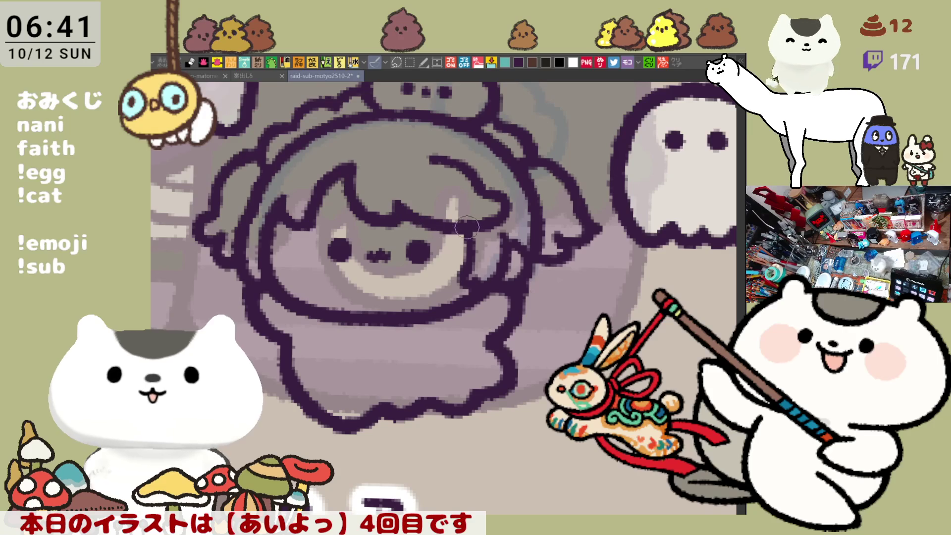
left_click_drag(415, 278, 456, 282)
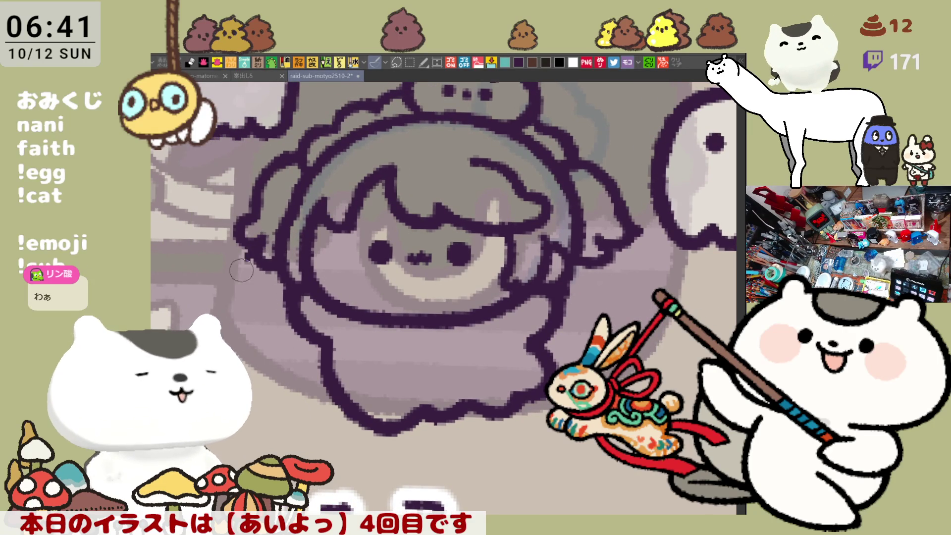
- Redraw the outline down the character's left side to the body's lower edge
left_click_drag(240, 233, 282, 367)
key("ctrl+z")
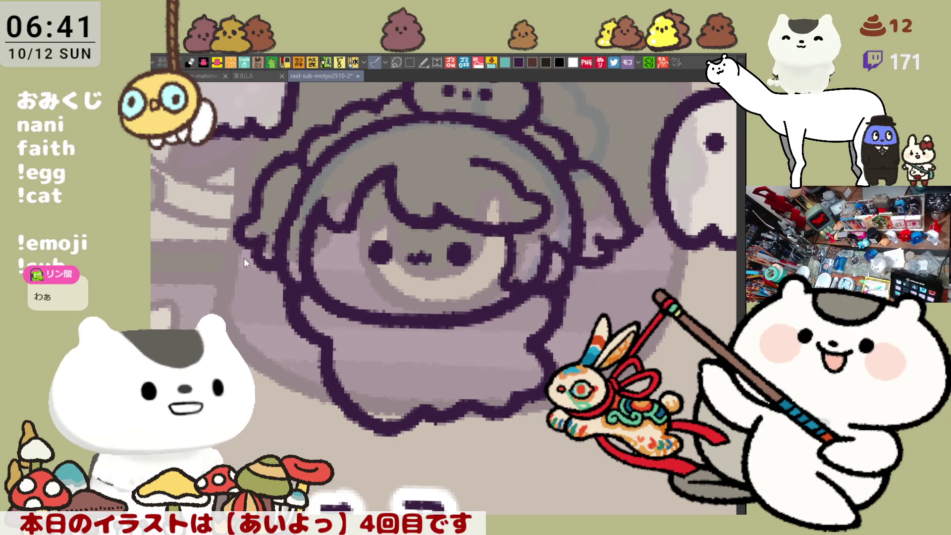
mouse_move(248, 228)
left_mouse_down()
mouse_move(278, 317)
mouse_move(283, 311)
left_mouse_up()
key("ctrl+z")
mouse_move(242, 232)
left_mouse_down()
mouse_move(317, 366)
mouse_move(290, 335)
left_mouse_up()
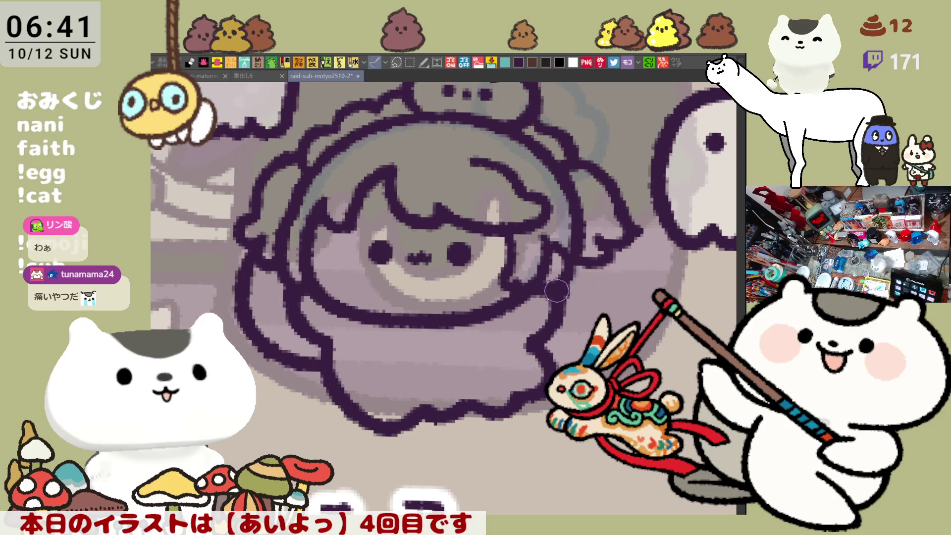
- Redraw the right-side outline from the ear down the body, then fill the character pink
left_click_drag(579, 318, 520, 323)
mouse_move(525, 272)
left_mouse_down()
mouse_move(532, 263)
mouse_move(644, 342)
mouse_move(624, 372)
left_mouse_up()
key("ctrl+z")
left_click_drag(569, 242, 626, 317)
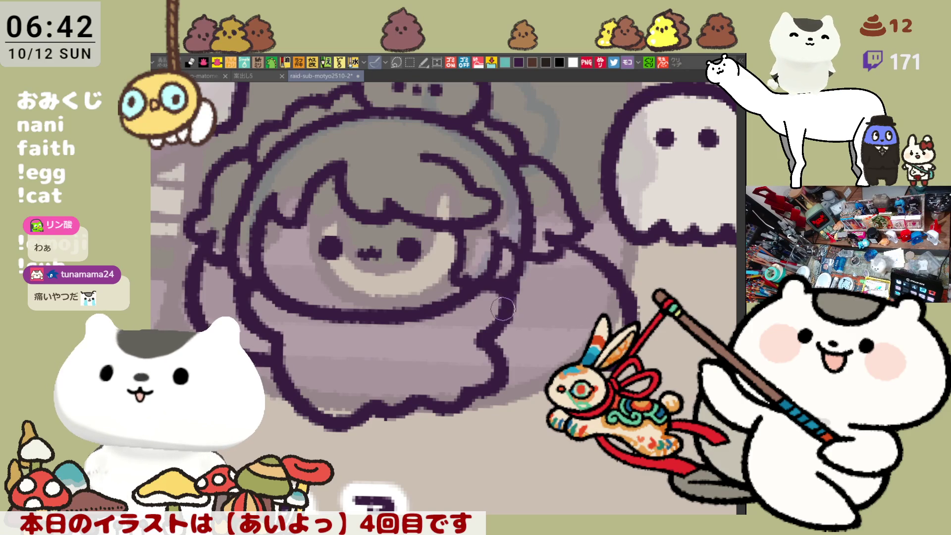
left_click_drag(506, 306, 560, 364)
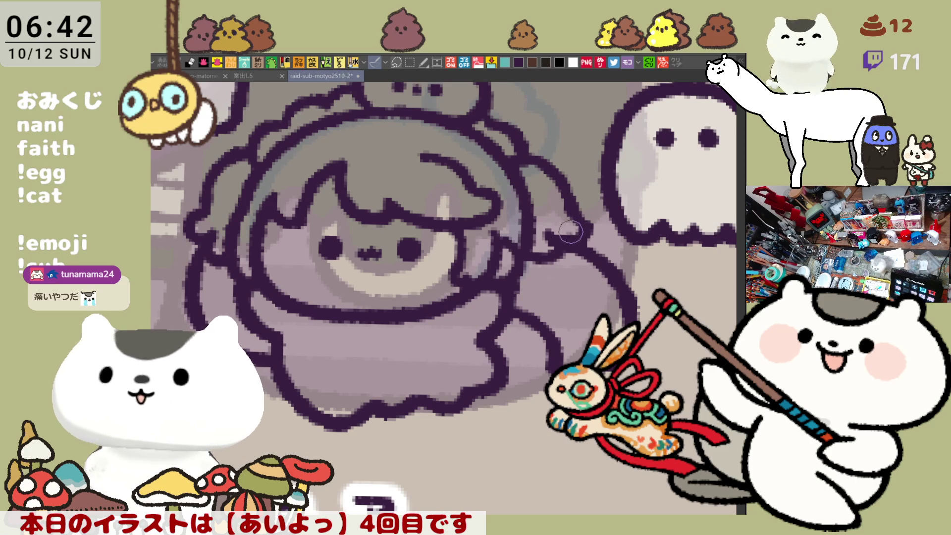
left_click_drag(584, 203, 640, 241)
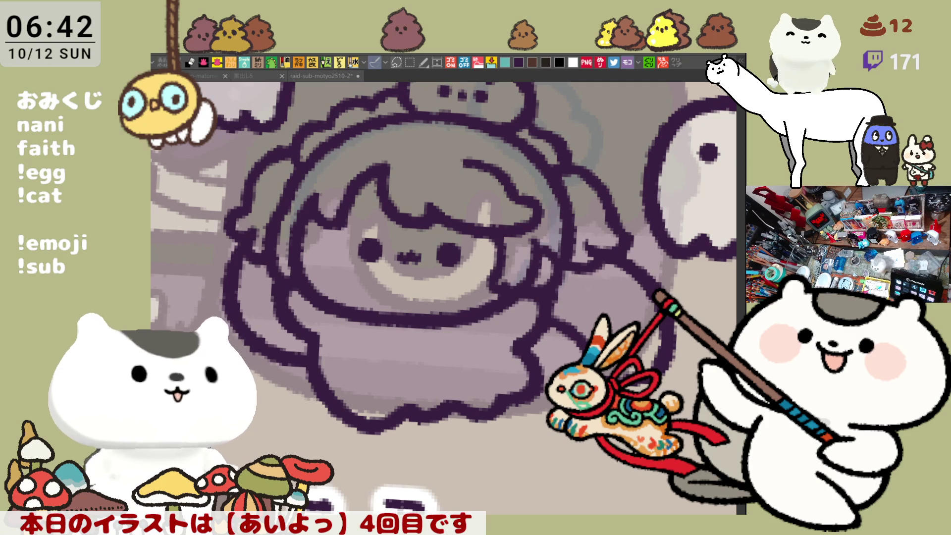
mouse_move(212, 189)
left_mouse_down()
mouse_move(470, 280)
mouse_move(486, 297)
left_mouse_up()
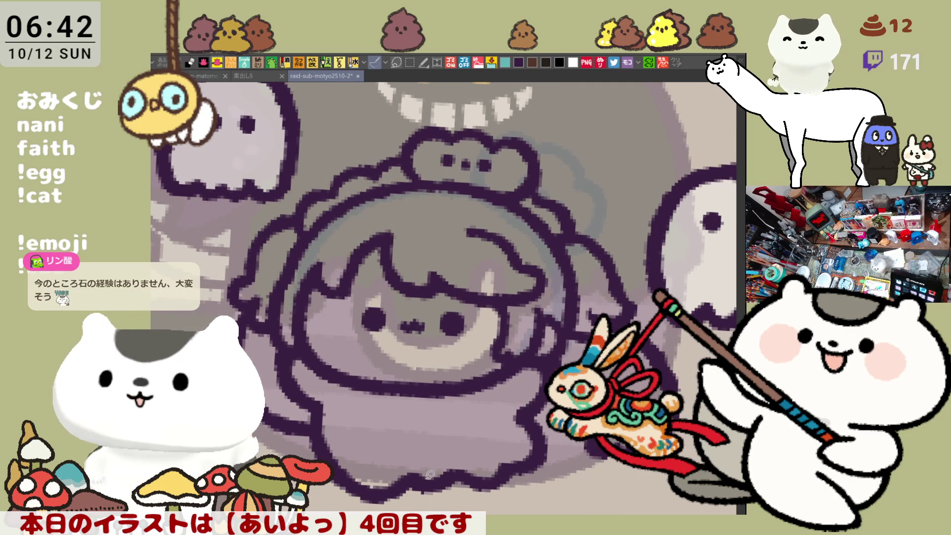
left_click(374, 430)
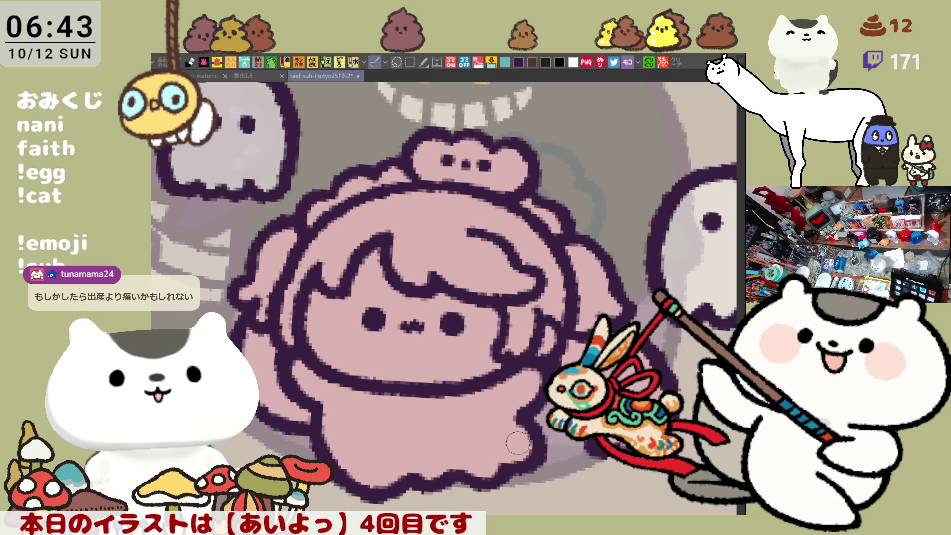
- Pan down to check the pink-filled body and wavy hem, then back up to the head
left_click_drag(540, 458, 520, 352)
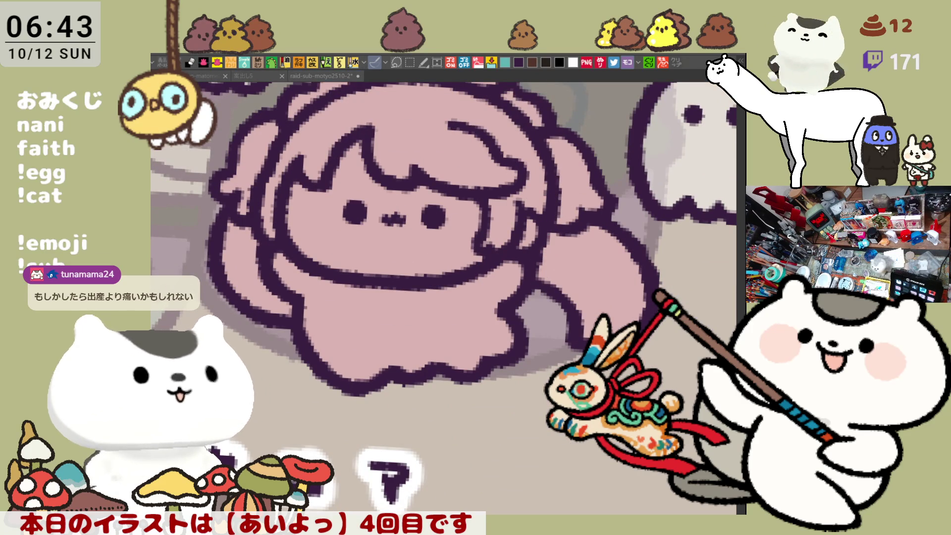
left_click_drag(335, 182, 377, 244)
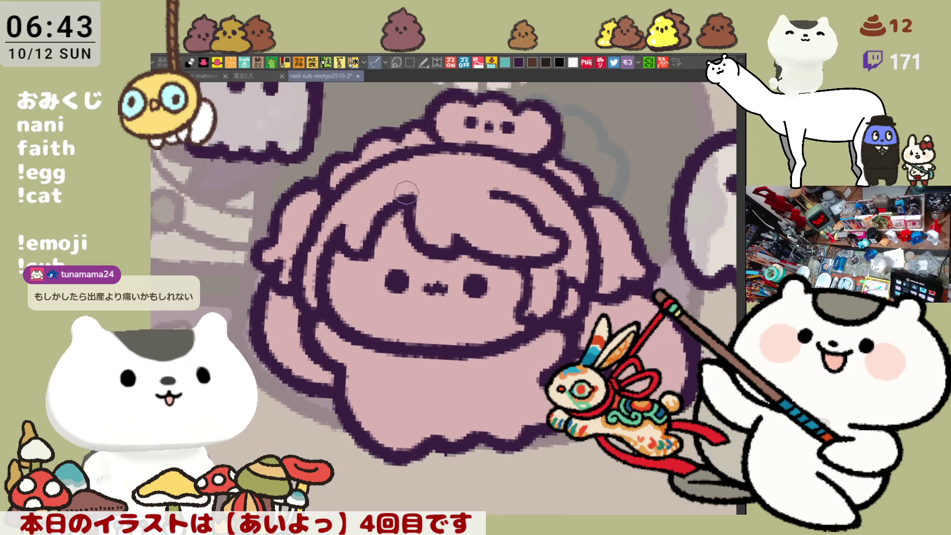
- Fill the hair and both pigtails cream, then the face near-white, then airbrush pink on the left cheek
left_click(359, 208)
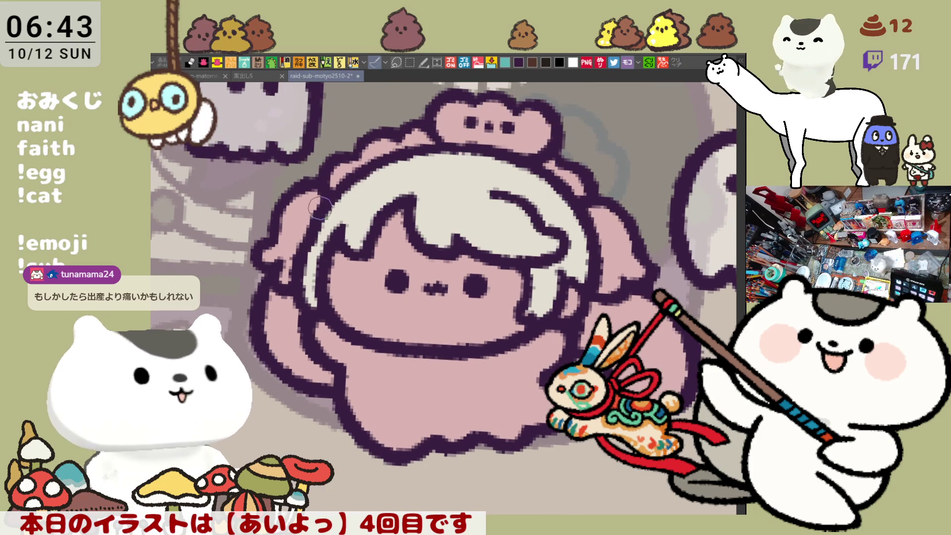
left_click(297, 233)
left_click(292, 327)
left_click(615, 263)
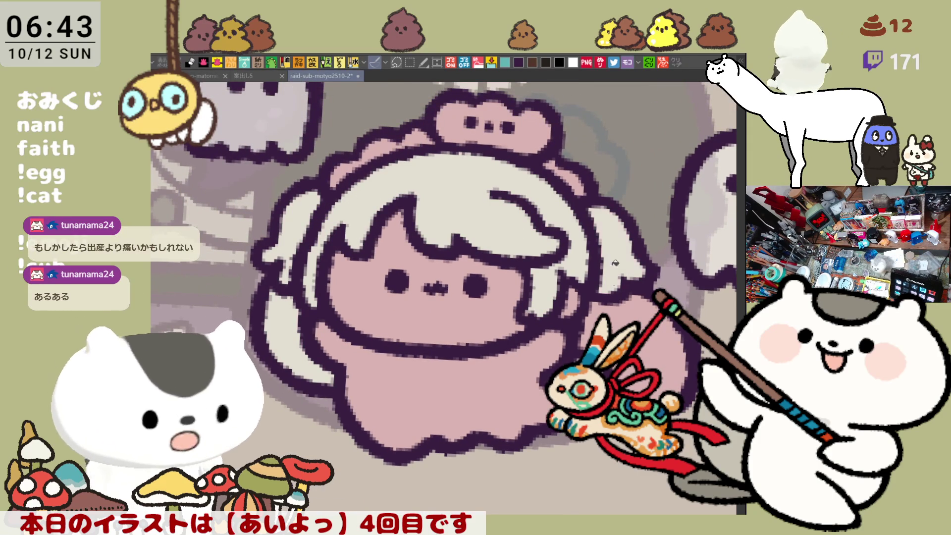
left_click(614, 315)
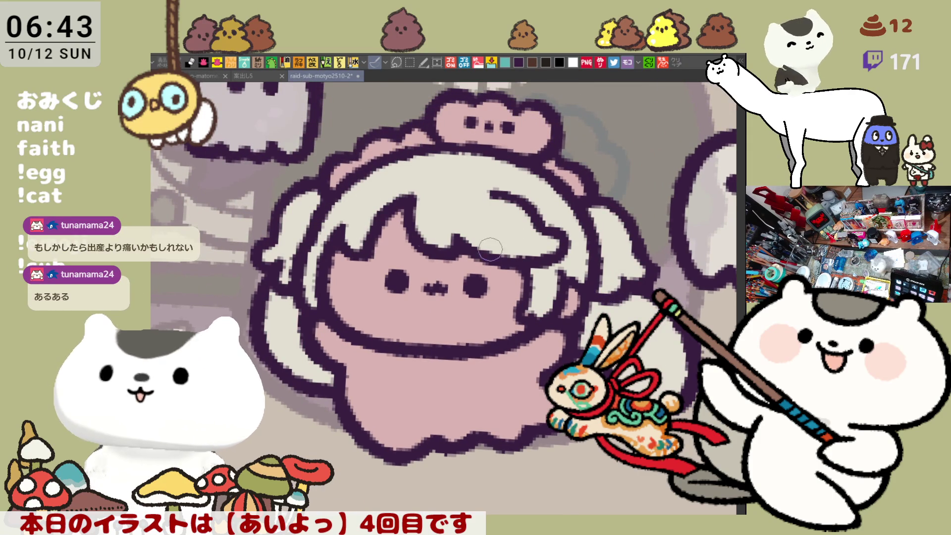
left_click(389, 305)
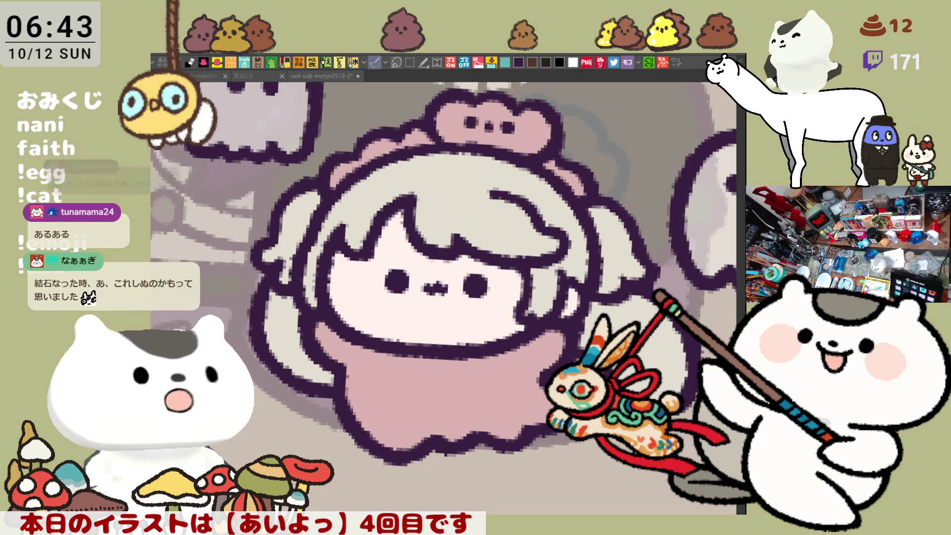
mouse_move(361, 263)
left_mouse_down()
mouse_move(354, 297)
mouse_move(379, 255)
left_mouse_up()
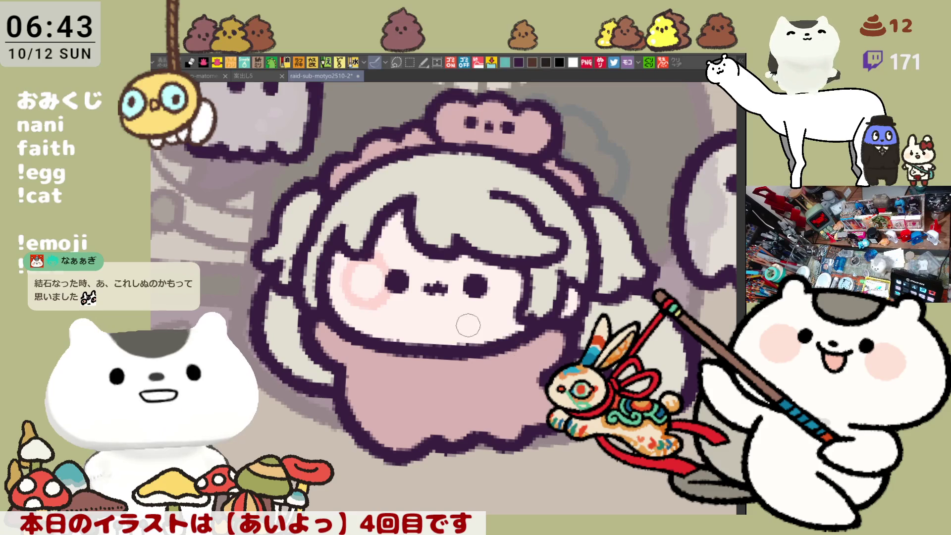
- Enlarge and repaint the left cheek blush, and add a faint blush to the right cheek
mouse_move(356, 297)
left_mouse_down()
mouse_move(358, 257)
mouse_move(366, 298)
mouse_move(356, 299)
mouse_move(362, 263)
mouse_move(368, 276)
left_mouse_up()
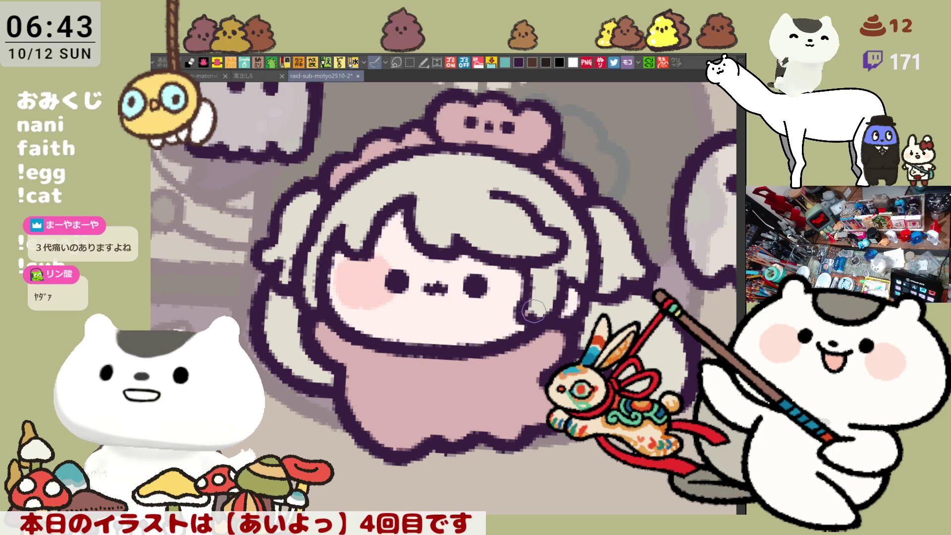
mouse_move(358, 270)
left_mouse_down()
mouse_move(352, 285)
mouse_move(361, 270)
mouse_move(367, 308)
mouse_move(357, 270)
mouse_move(380, 277)
left_mouse_up()
mouse_move(355, 261)
left_mouse_down()
mouse_move(371, 284)
mouse_move(342, 273)
mouse_move(389, 282)
left_mouse_up()
mouse_move(510, 282)
left_mouse_down()
mouse_move(479, 289)
mouse_move(520, 307)
mouse_move(517, 287)
mouse_move(488, 277)
mouse_move(520, 296)
left_mouse_up()
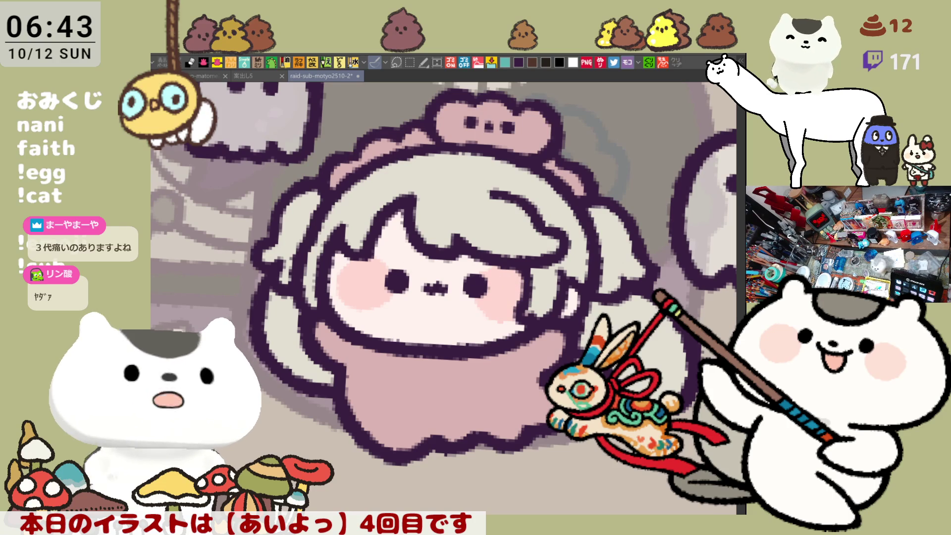
left_click(312, 262)
- Tint the hair on both sides of the face pinker with the pen
mouse_move(530, 280)
left_mouse_down()
mouse_move(550, 285)
mouse_move(539, 305)
mouse_move(572, 269)
left_mouse_up()
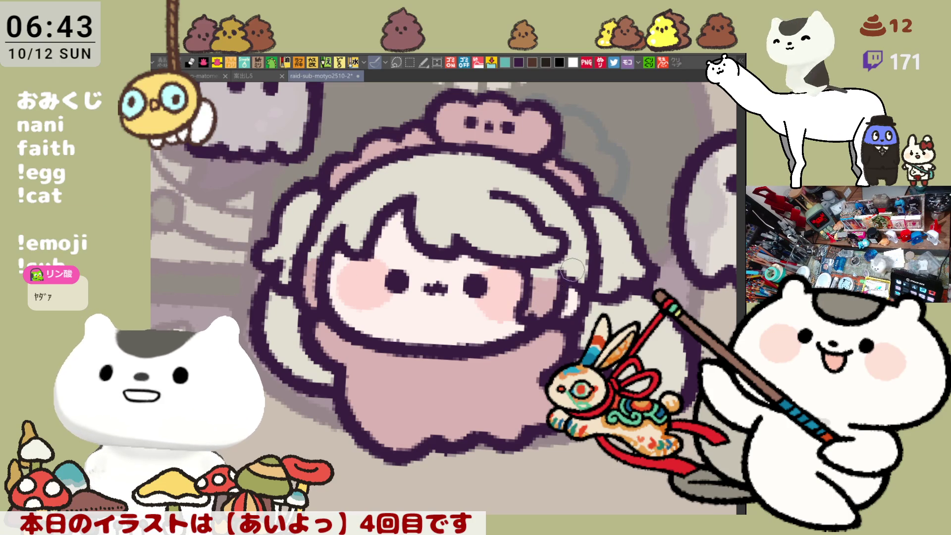
mouse_move(277, 234)
left_mouse_down()
mouse_move(292, 250)
mouse_move(284, 260)
mouse_move(297, 265)
left_mouse_up()
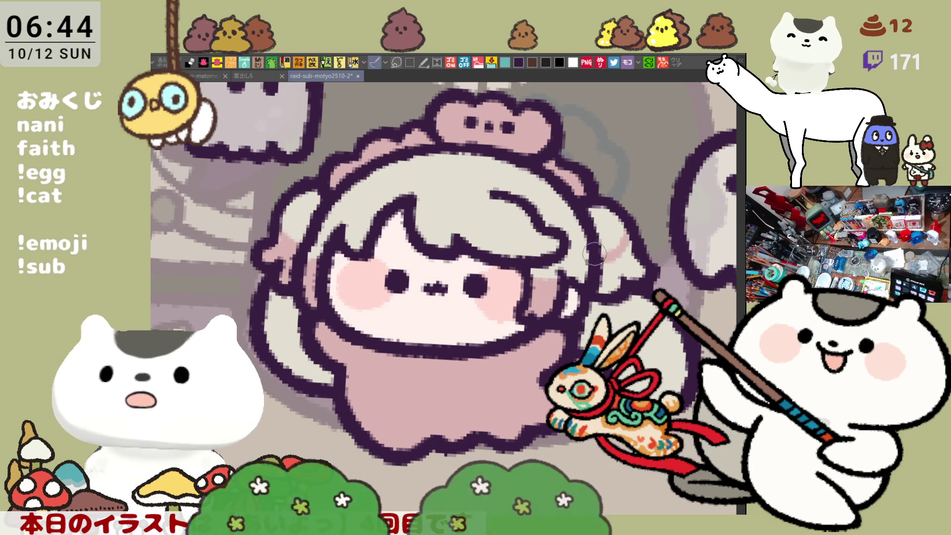
left_click_drag(604, 251, 613, 267)
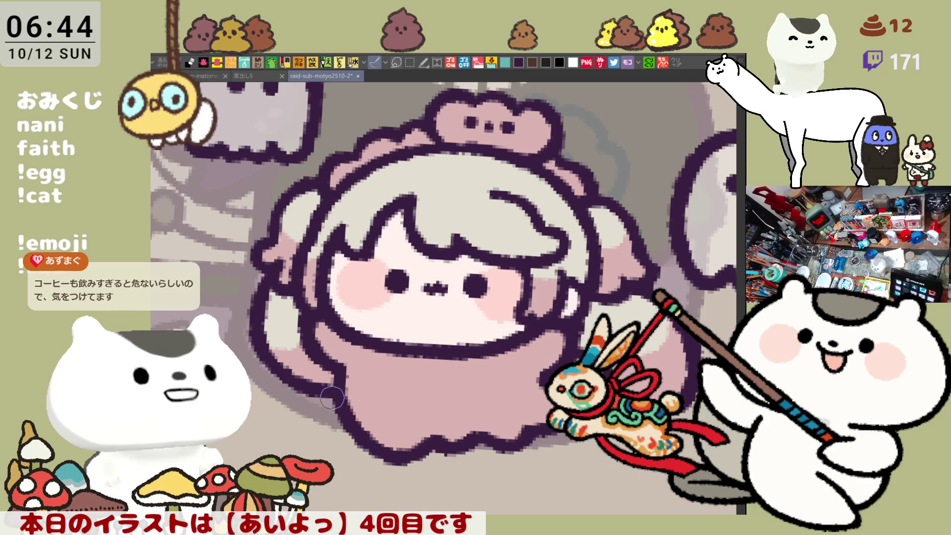
left_click_drag(332, 397, 541, 344)
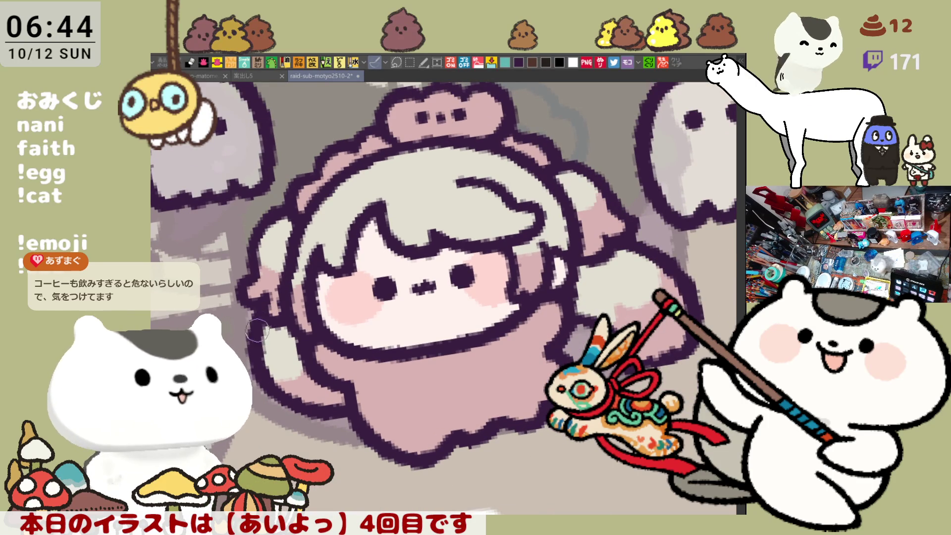
left_click_drag(483, 254, 587, 288)
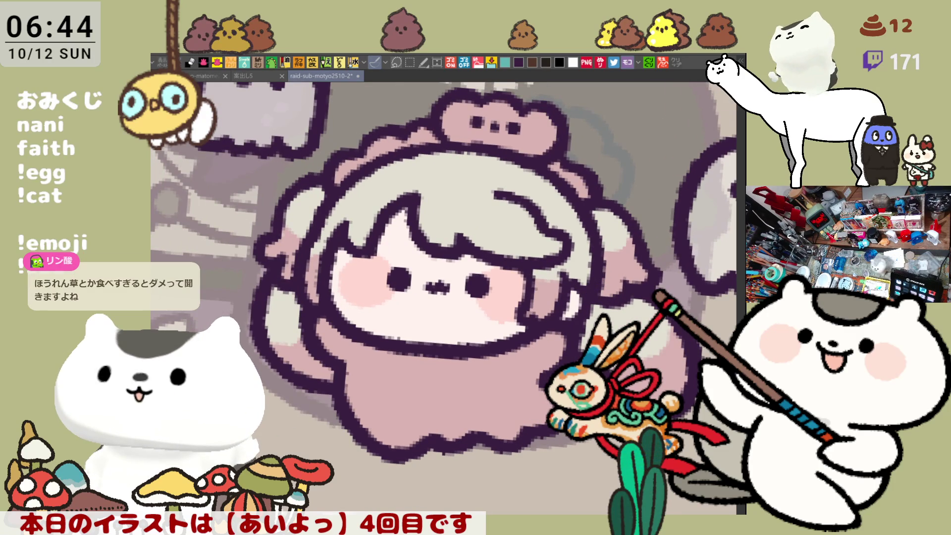
left_click_drag(563, 234, 561, 303)
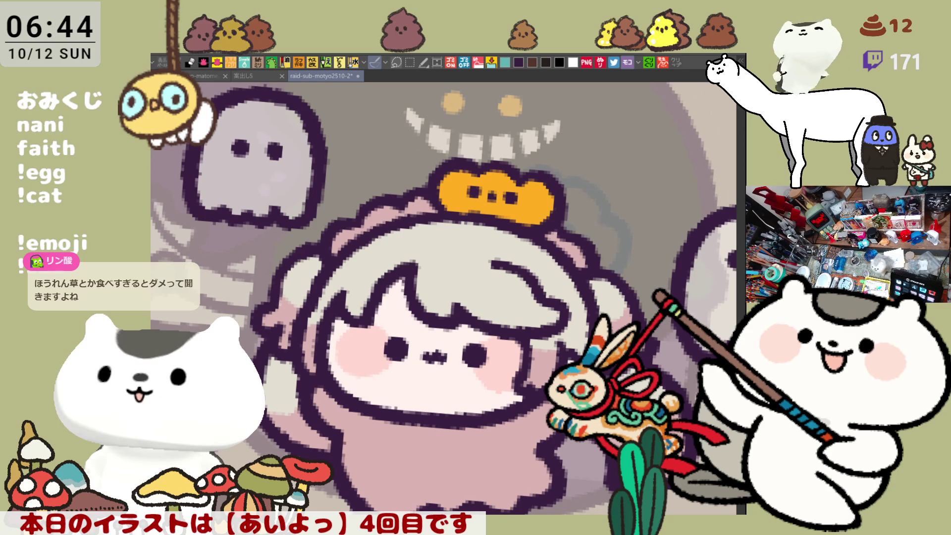
- Deepen the orange on both ornament ends, dab white highlights along the hair, and fill the dress white
left_click_drag(459, 190, 473, 192)
left_click_drag(531, 204, 520, 201)
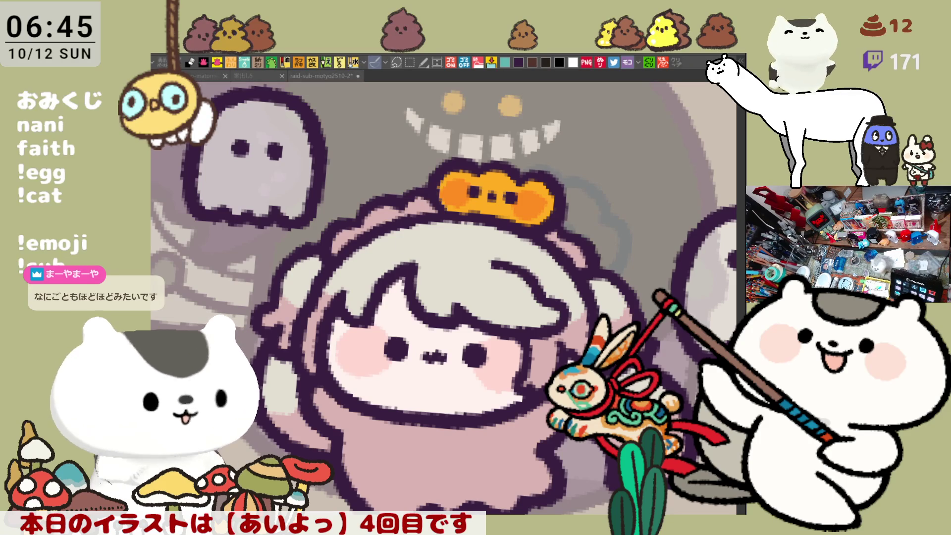
left_click(441, 280)
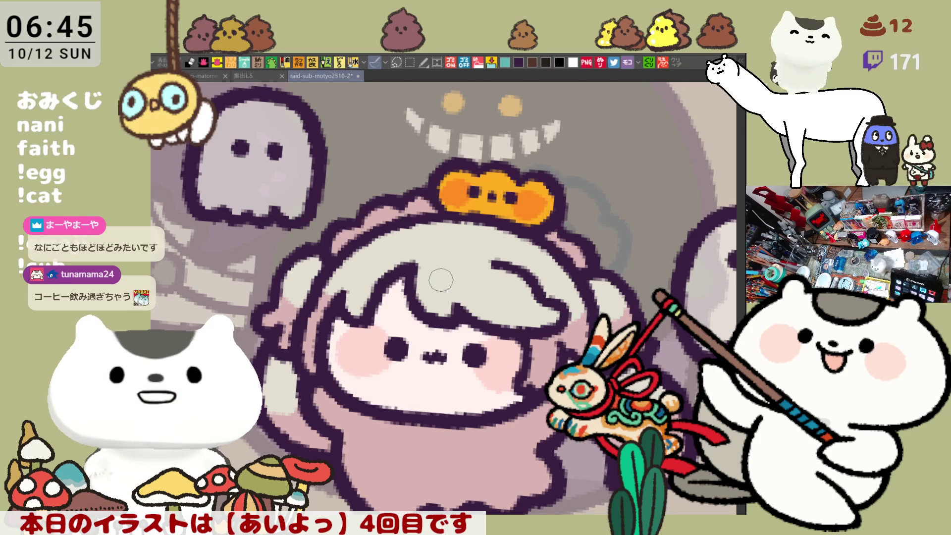
left_click(466, 285)
left_click(484, 280)
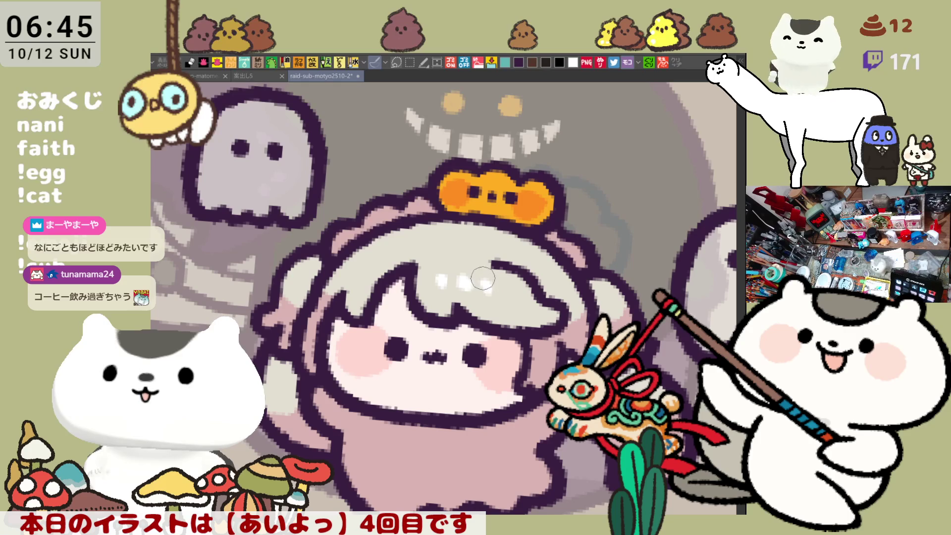
left_click_drag(335, 250, 436, 199)
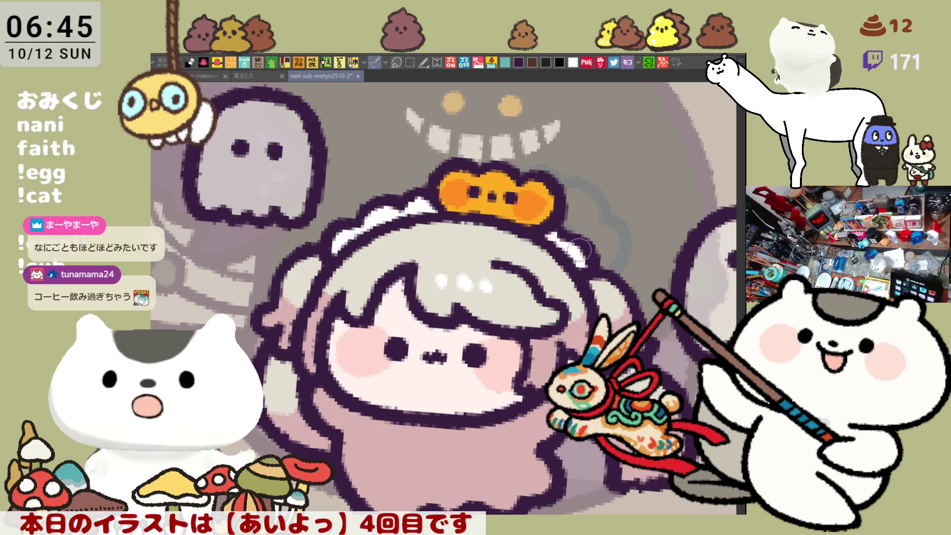
left_click(456, 462)
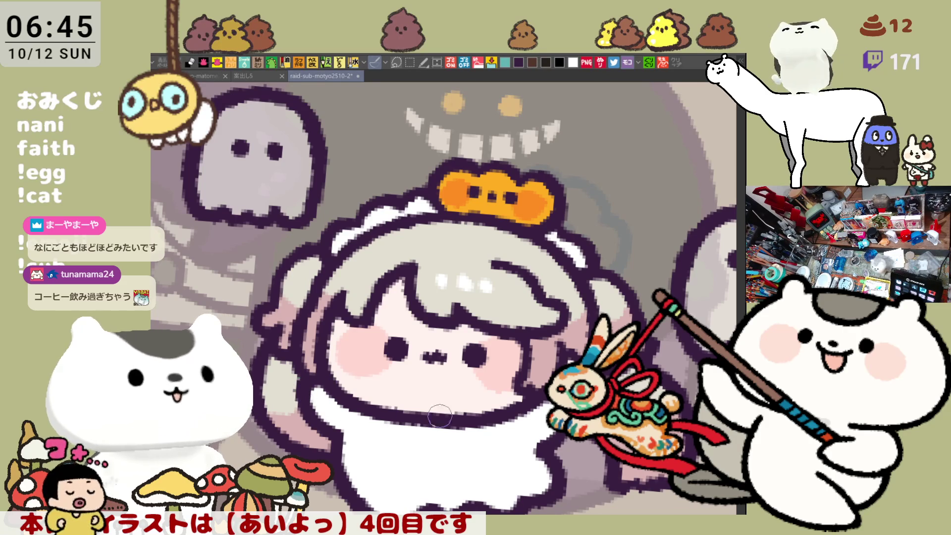
- Tilt the canvas slightly counterclockwise and save the illustration with Ctrl+S
left_click_drag(440, 416, 431, 426)
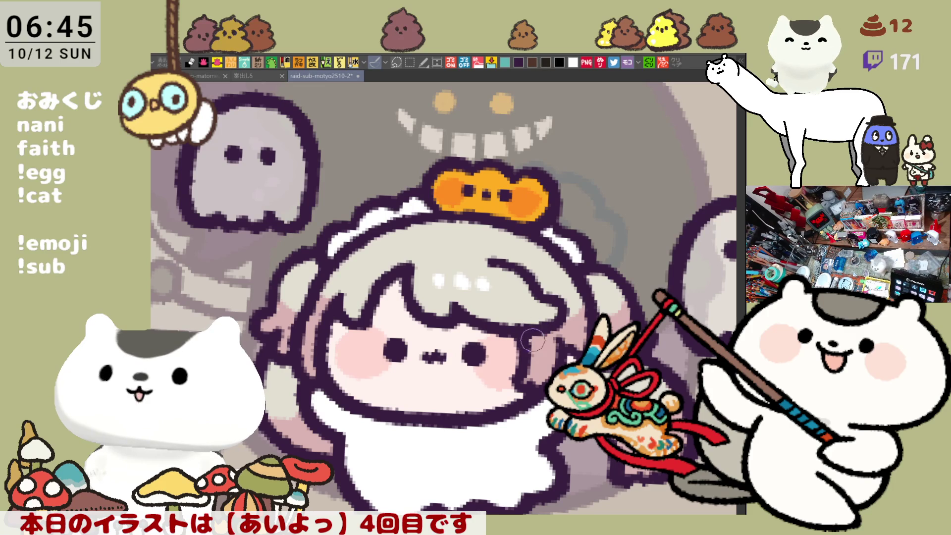
scroll(533, 346, "down", 2)
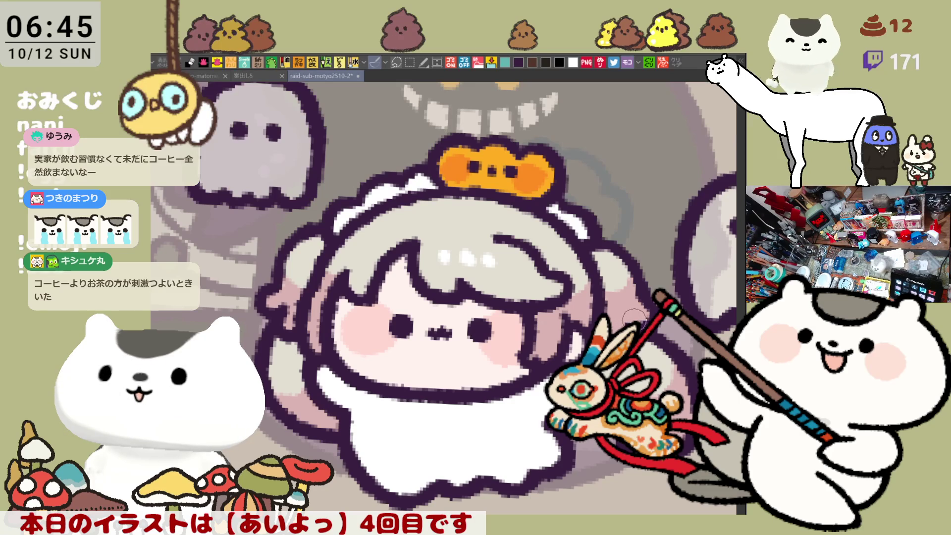
key("ctrl+s")
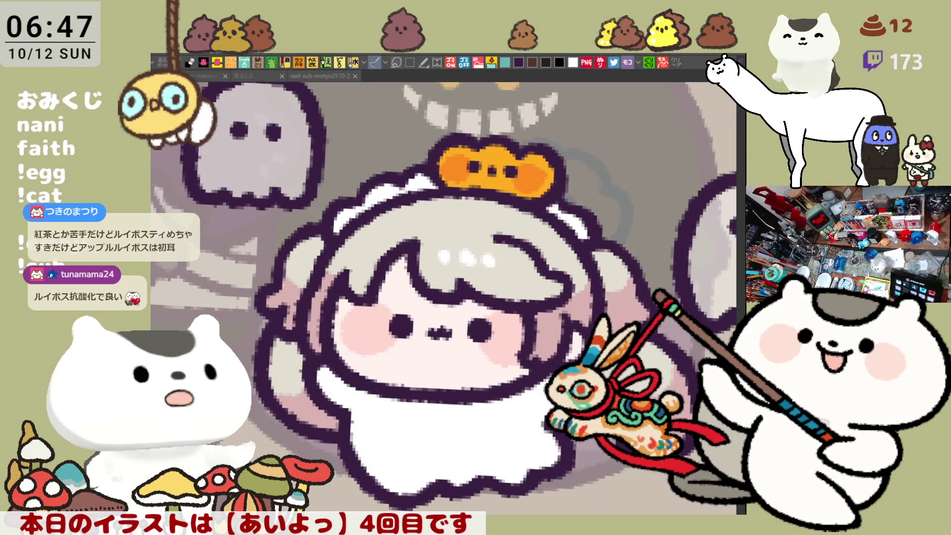
left_click(280, 307)
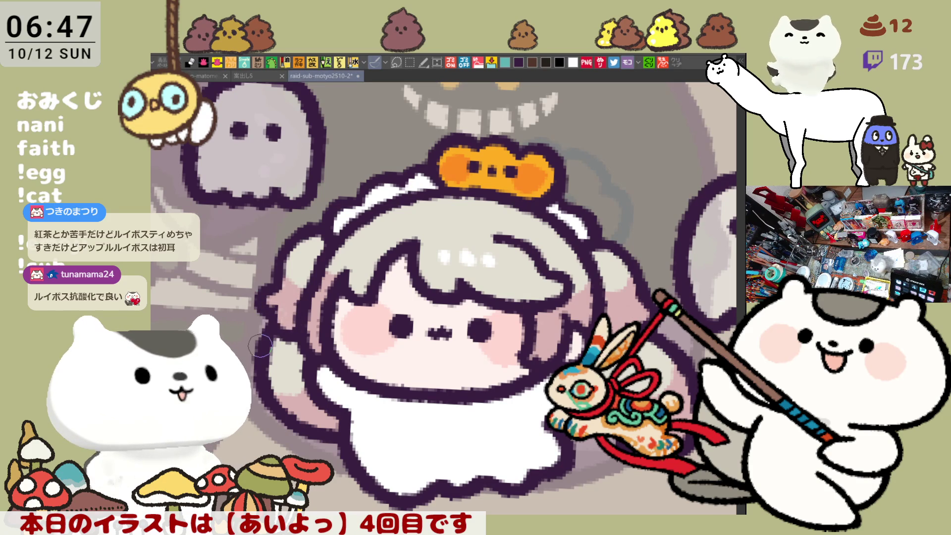
scroll(260, 345, "down", 5)
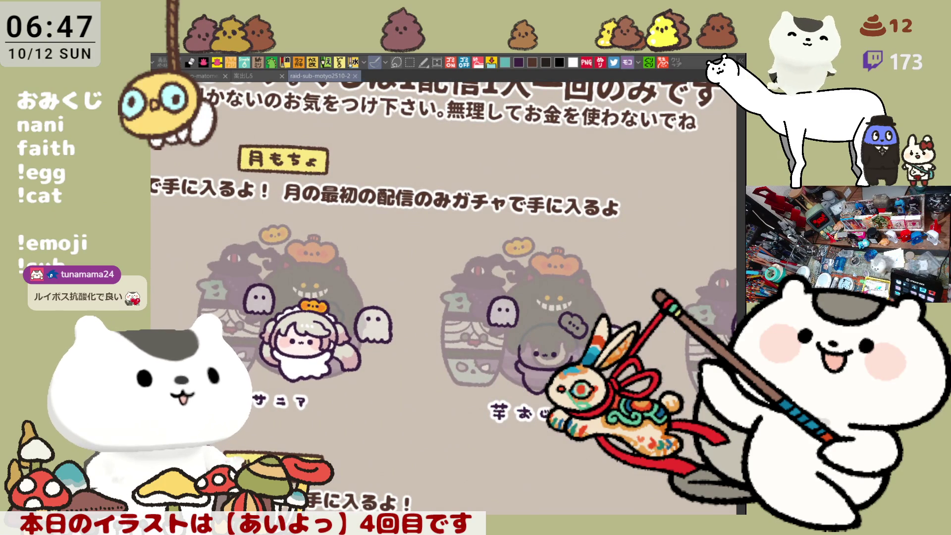
- Save with Ctrl+S, then zoom in on the cat's face and cloud and rotate slightly clockwise
key("ctrl+s")
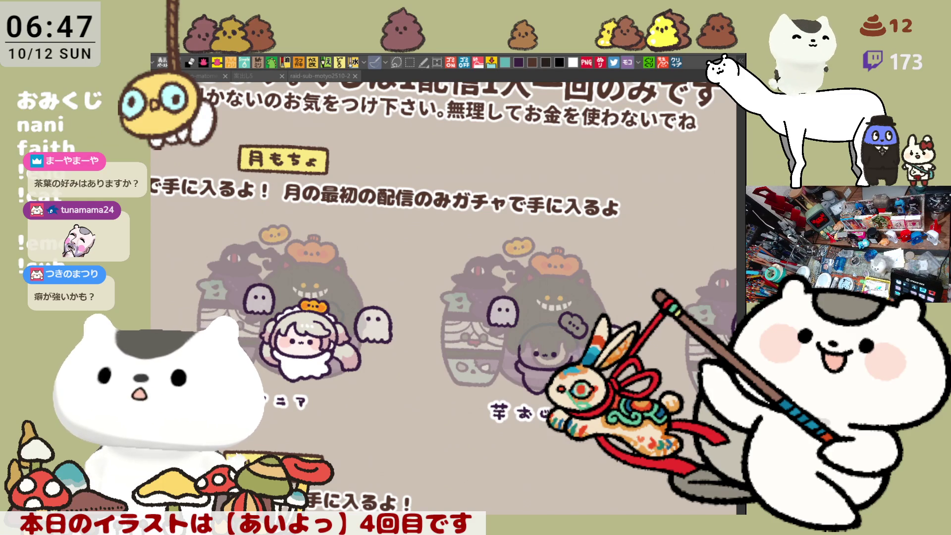
scroll(373, 288, "down", 3)
scroll(372, 288, "up", 2)
scroll(474, 292, "up", 8)
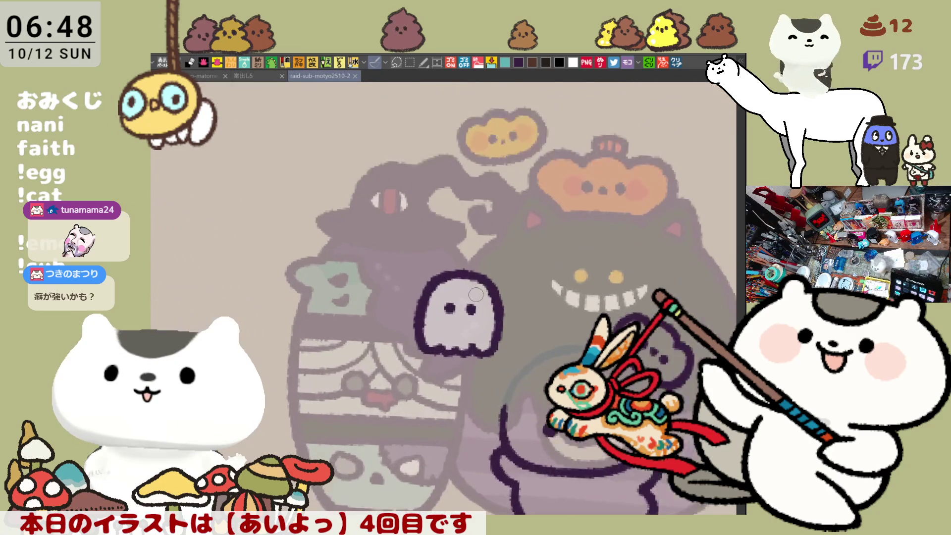
scroll(475, 295, "up", 3)
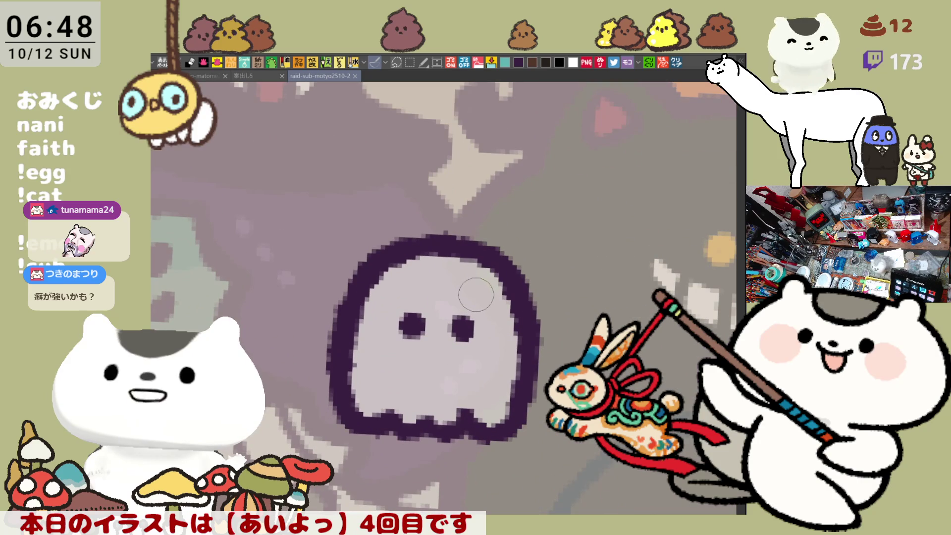
scroll(476, 294, "down", 5)
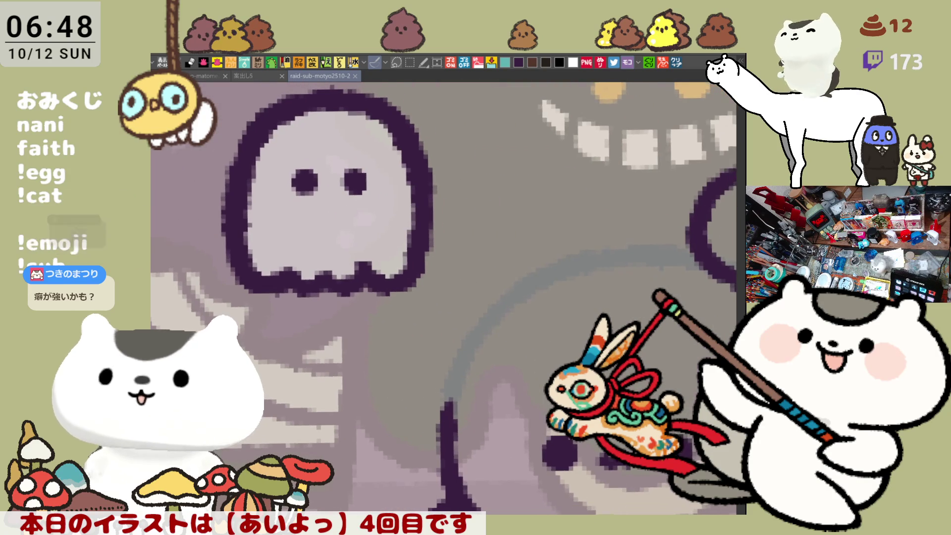
left_click_drag(468, 305, 638, 342)
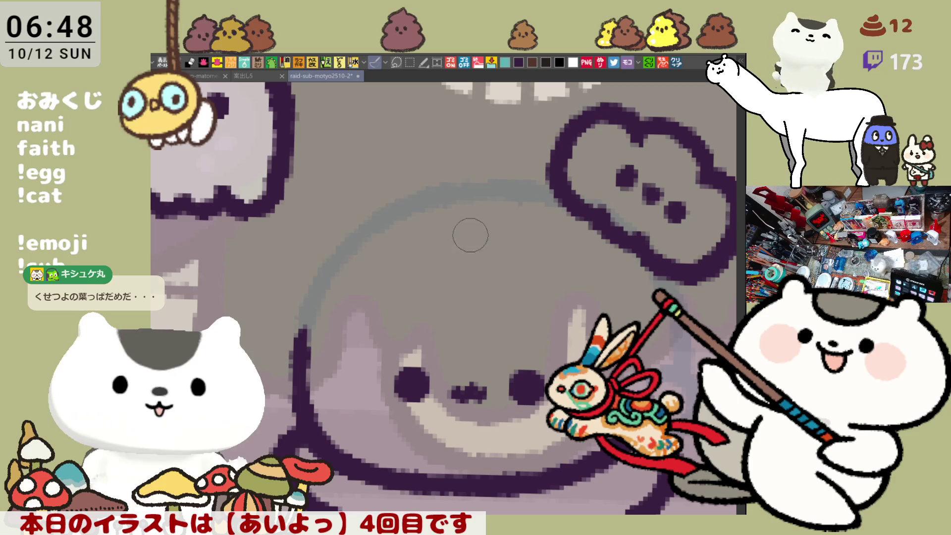
- Draw the curved dark purple line beside the face, redrawing it until it joins the cloud outline
mouse_move(456, 229)
left_mouse_down()
mouse_move(512, 254)
mouse_move(565, 208)
left_mouse_up()
key("ctrl+z")
left_click_drag(502, 253, 567, 213)
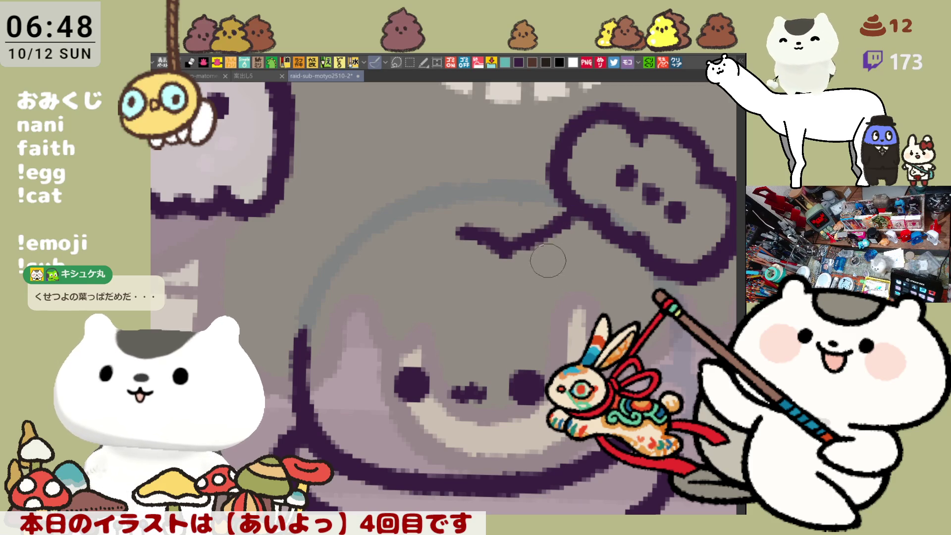
key("ctrl+z")
mouse_move(513, 254)
left_mouse_down()
mouse_move(574, 297)
mouse_move(582, 329)
left_mouse_up()
key("ctrl+z")
left_click_drag(511, 255, 587, 330)
key("ctrl+z")
left_click_drag(510, 253, 588, 332)
key("ctrl+z")
mouse_move(508, 248)
left_mouse_down()
mouse_move(540, 267)
mouse_move(590, 340)
left_mouse_up()
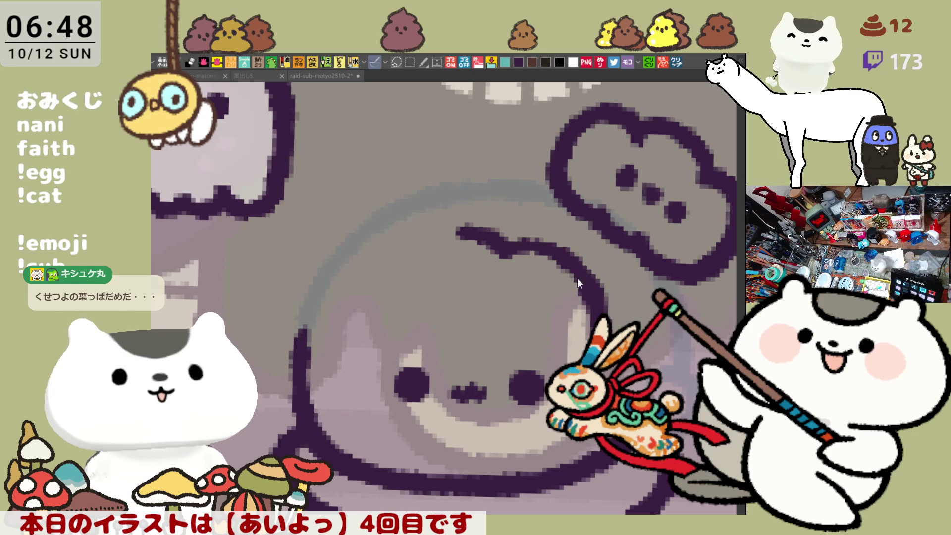
key("ctrl+z")
left_click_drag(510, 253, 592, 334)
key("ctrl+z")
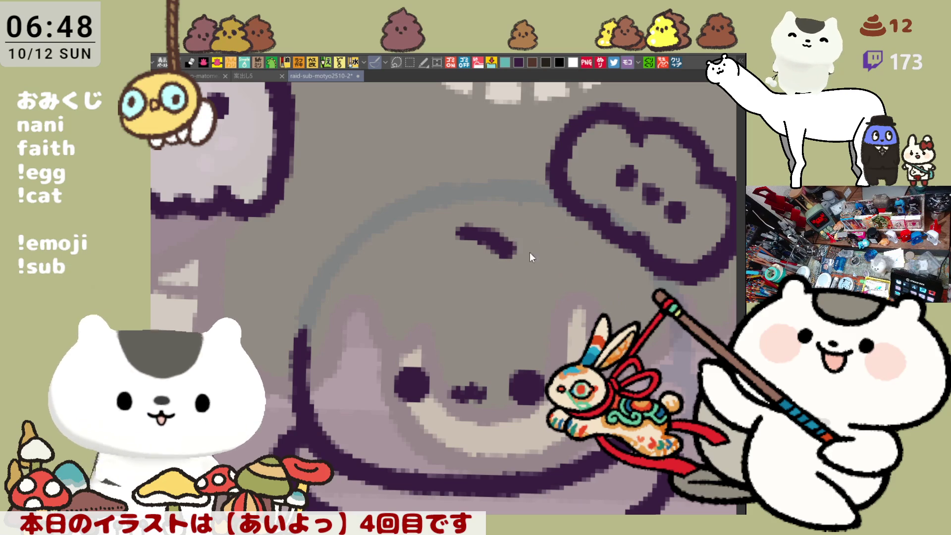
left_click_drag(515, 253, 619, 327)
key("ctrl+z")
mouse_move(510, 258)
left_mouse_down()
mouse_move(530, 235)
mouse_move(636, 322)
left_mouse_up()
key("ctrl+z")
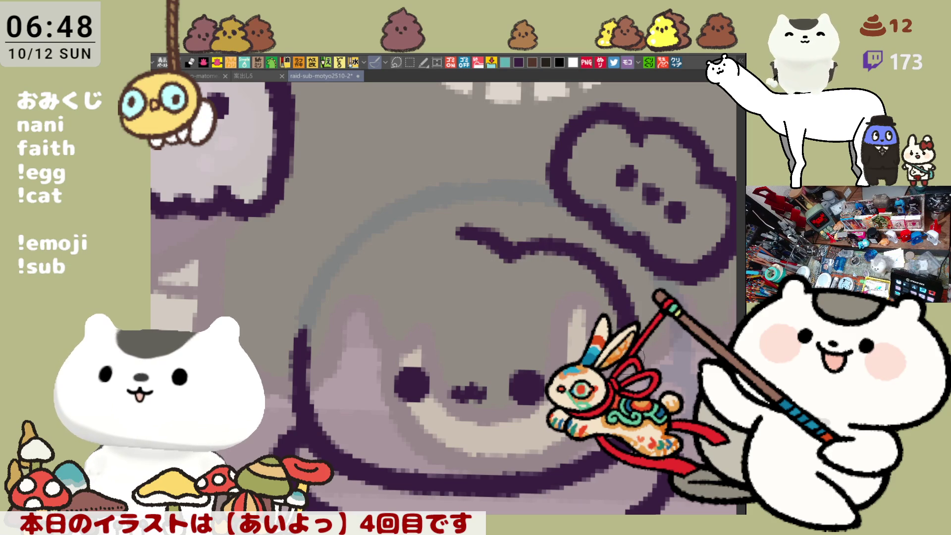
left_click_drag(513, 255, 599, 280)
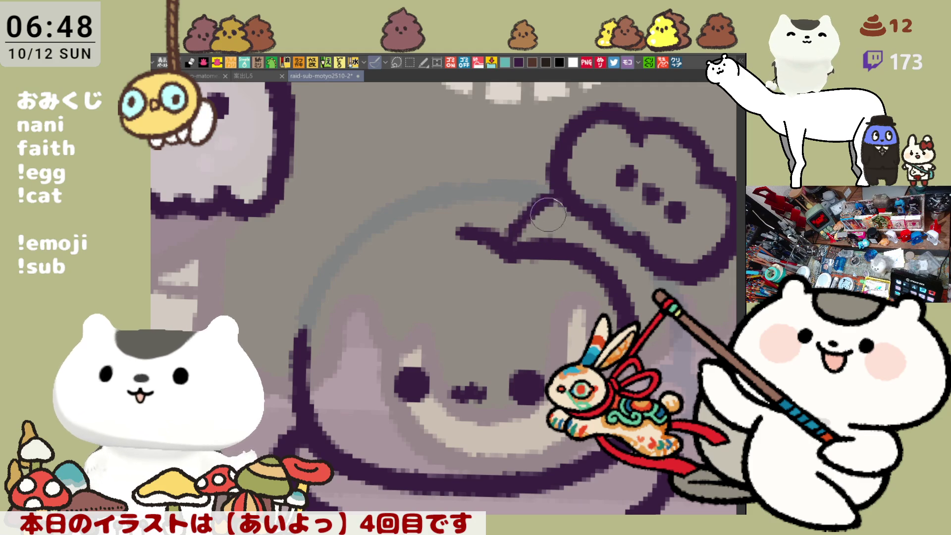
left_click_drag(553, 199, 516, 243)
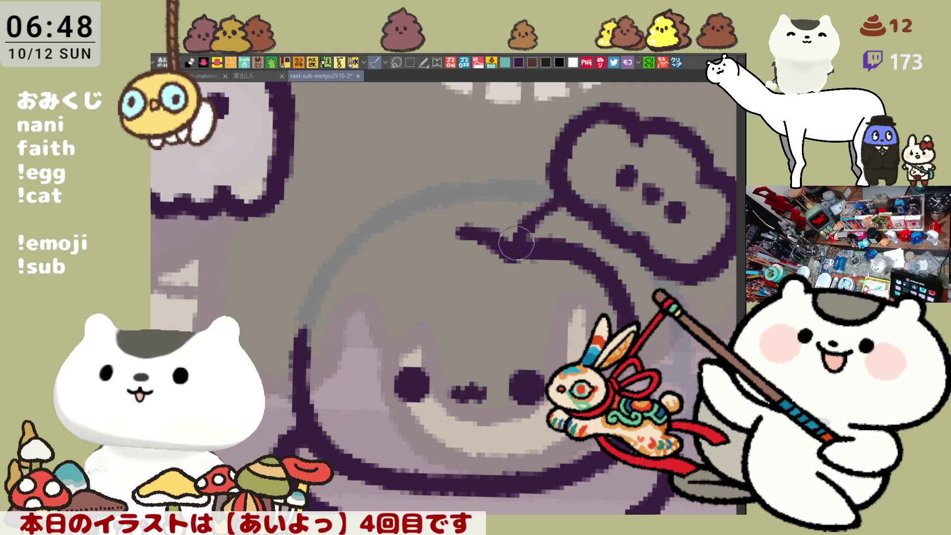
- Draw the upper dark stroke running right to the cloud, redrawing it several times
left_click_drag(457, 176, 550, 189)
key("ctrl+z")
left_click_drag(453, 163, 550, 171)
key("ctrl+z")
left_click_drag(452, 164, 552, 181)
key("ctrl+z")
left_click_drag(452, 170, 554, 182)
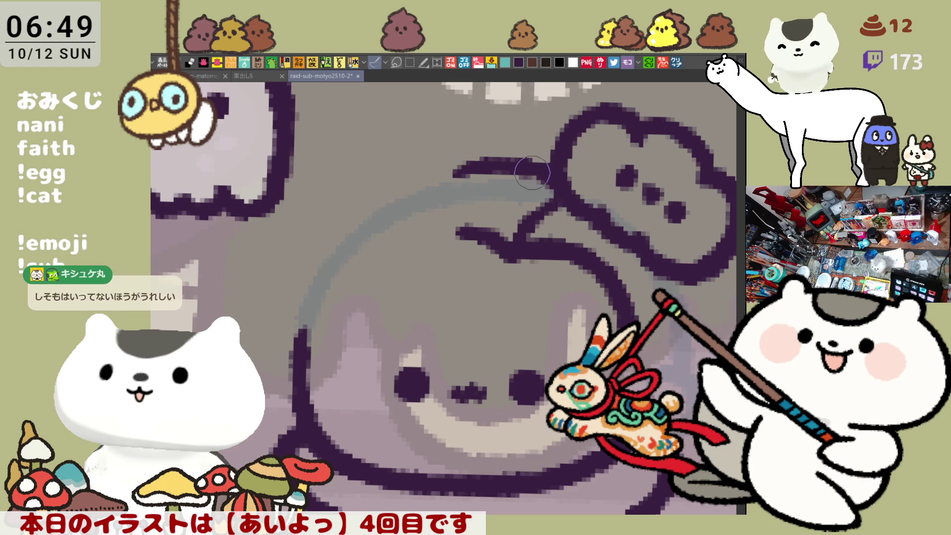
key("ctrl+z")
left_click_drag(453, 171, 553, 183)
key("ctrl+z")
left_click_drag(470, 176, 557, 196)
key("ctrl+z")
left_click_drag(473, 174, 556, 191)
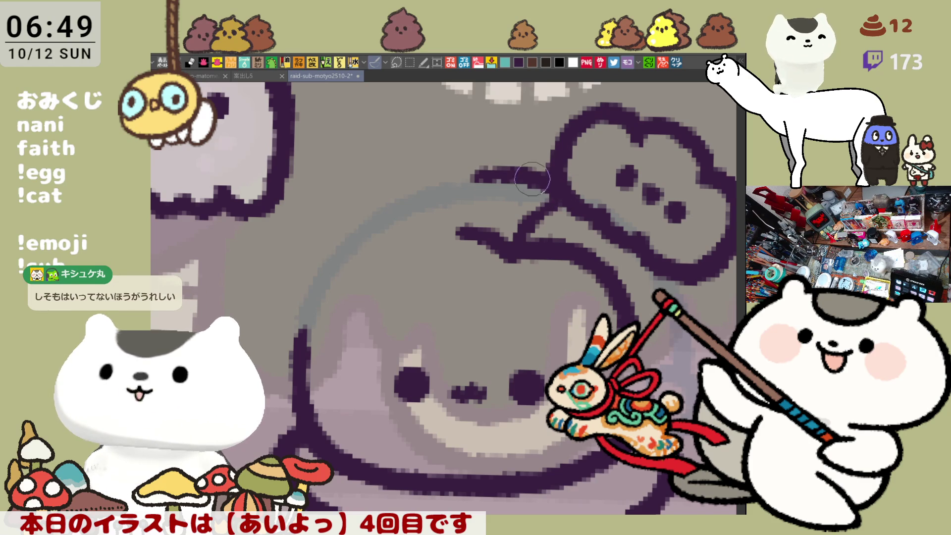
- Redo the lower outline's left part, remove a stray dash, and draw a curved outline up the hair
key("ctrl+z")
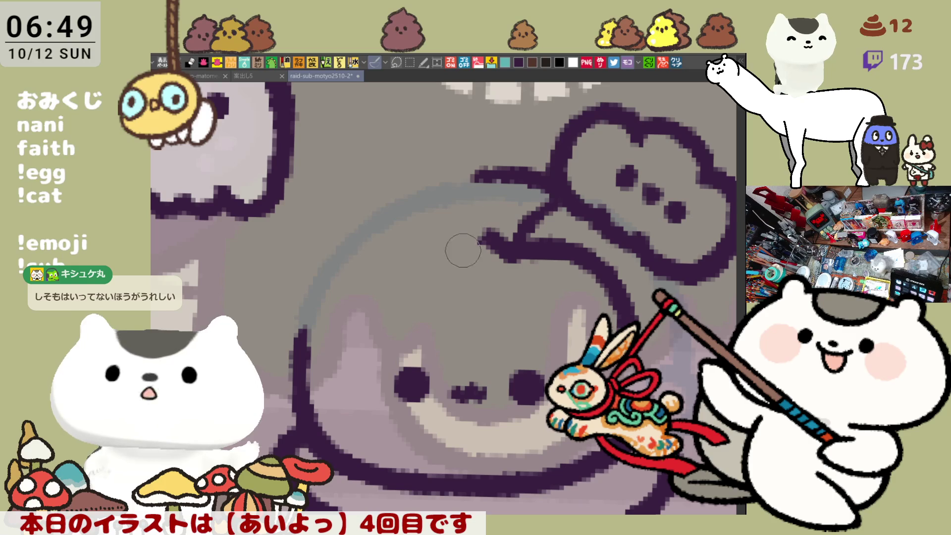
left_click_drag(424, 241, 496, 240)
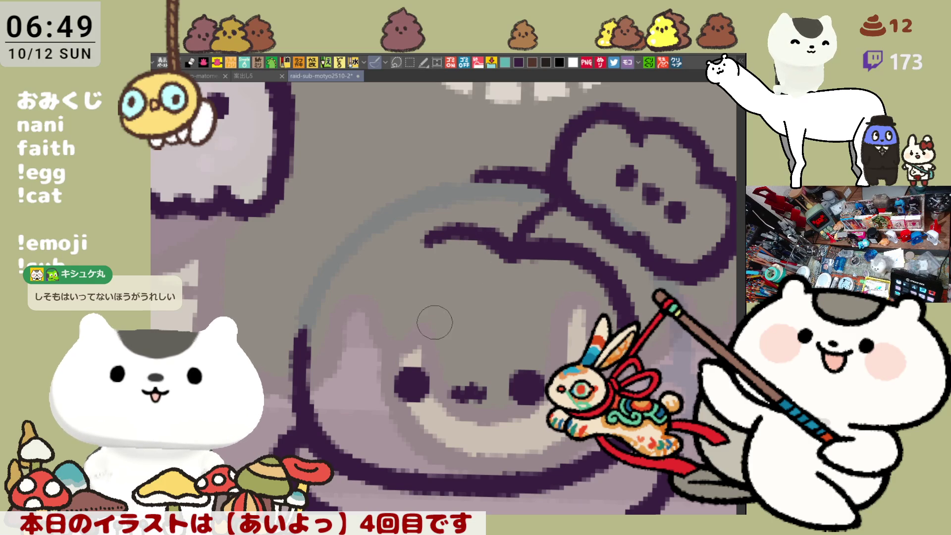
mouse_move(435, 324)
left_mouse_down()
mouse_move(402, 324)
mouse_move(430, 328)
mouse_move(417, 332)
mouse_move(531, 281)
left_mouse_up()
key("ctrl+z")
key("ctrl+z")
key("ctrl+z")
key("ctrl+z")
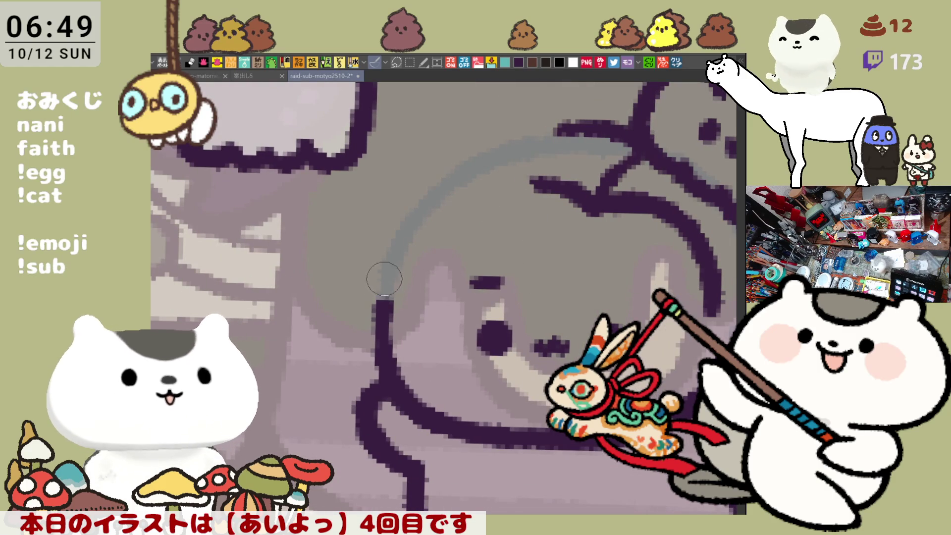
key("ctrl+z")
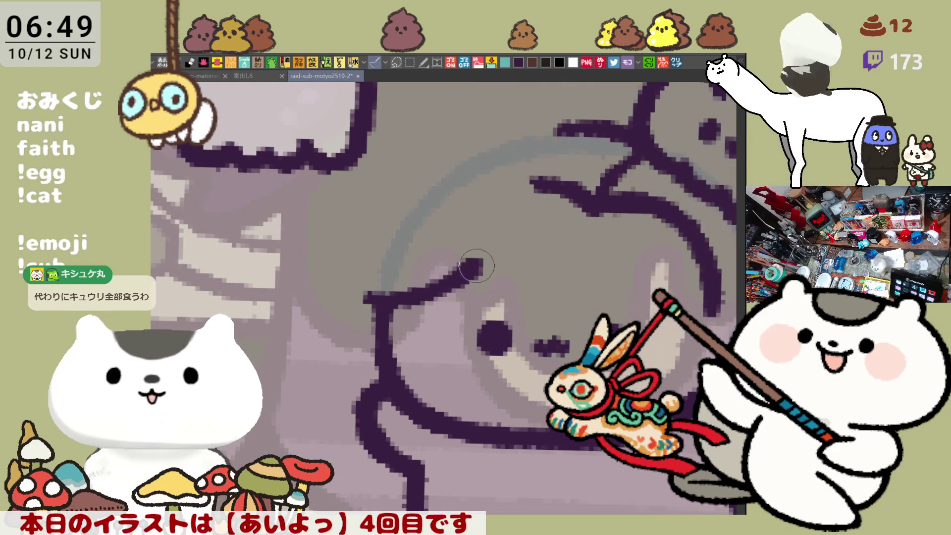
left_click_drag(370, 286, 450, 260)
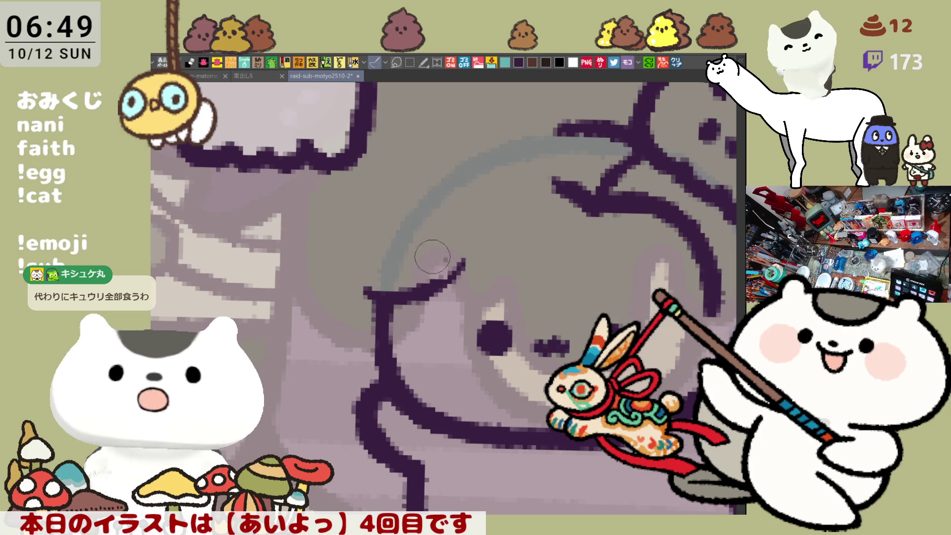
key("h")
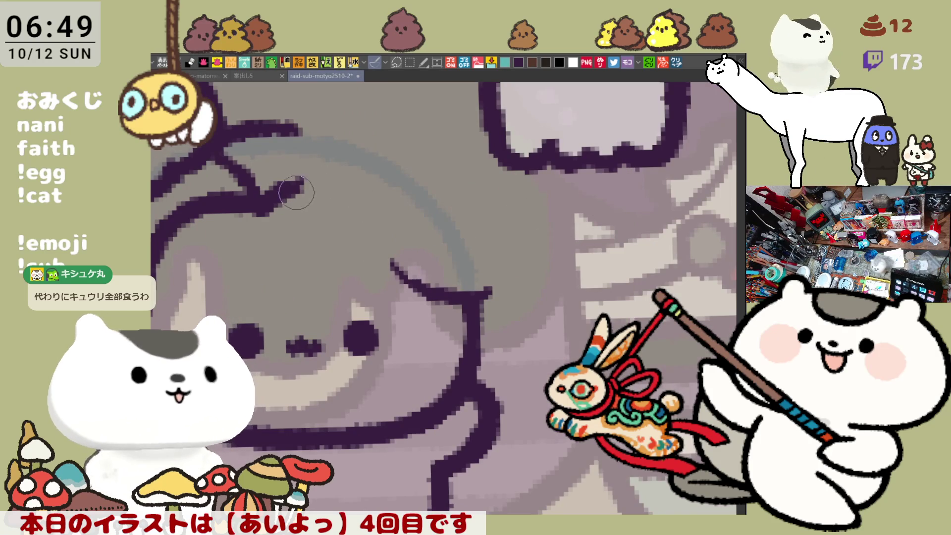
- Draw the curved hair outline over the head, retrying until it joins the lower face line
left_click_drag(299, 185, 371, 227)
key("ctrl+z")
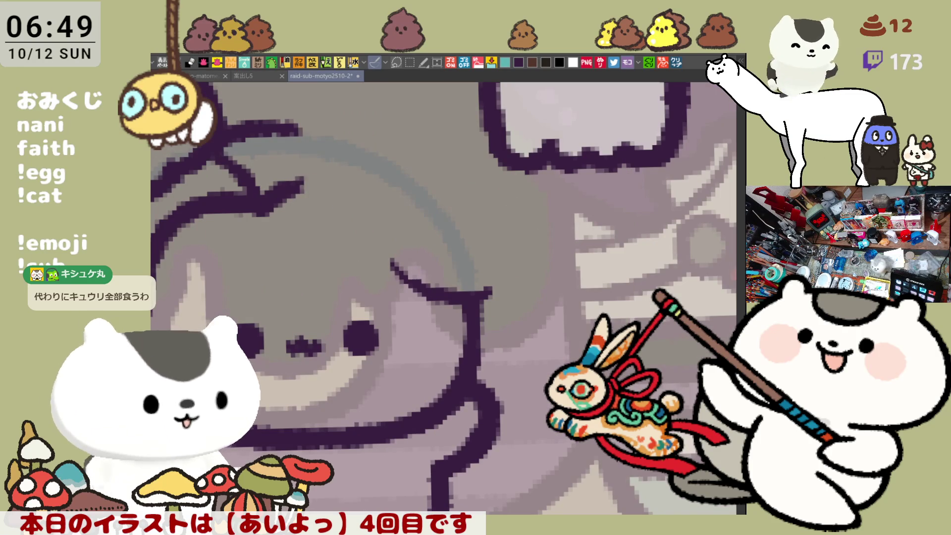
left_click_drag(292, 188, 381, 233)
key("ctrl+z")
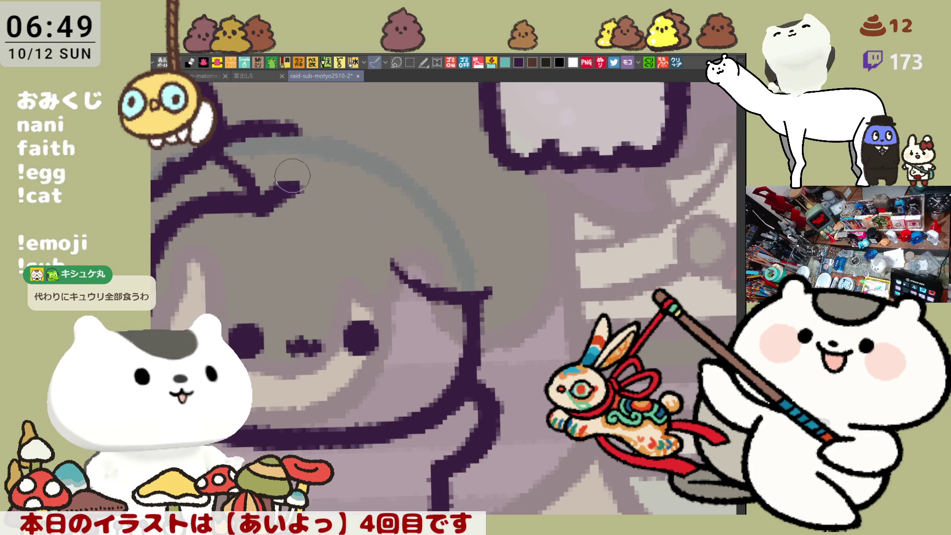
left_click_drag(279, 195, 382, 233)
key("ctrl+z")
left_click_drag(278, 195, 379, 229)
key("ctrl+z")
left_click_drag(260, 201, 384, 233)
key("ctrl+z")
mouse_move(252, 201)
left_mouse_down()
mouse_move(317, 186)
mouse_move(366, 214)
left_mouse_up()
left_click_drag(289, 191, 393, 219)
key("ctrl+z")
left_click_drag(347, 188, 426, 297)
key("ctrl+z")
left_click_drag(352, 199, 424, 290)
- Extend the outline to the face's right edge and draw the side outline curving down the head
mouse_move(247, 272)
left_mouse_down()
mouse_move(418, 212)
mouse_move(426, 222)
left_mouse_up()
mouse_move(532, 194)
left_mouse_down()
mouse_move(561, 209)
mouse_move(547, 221)
left_mouse_up()
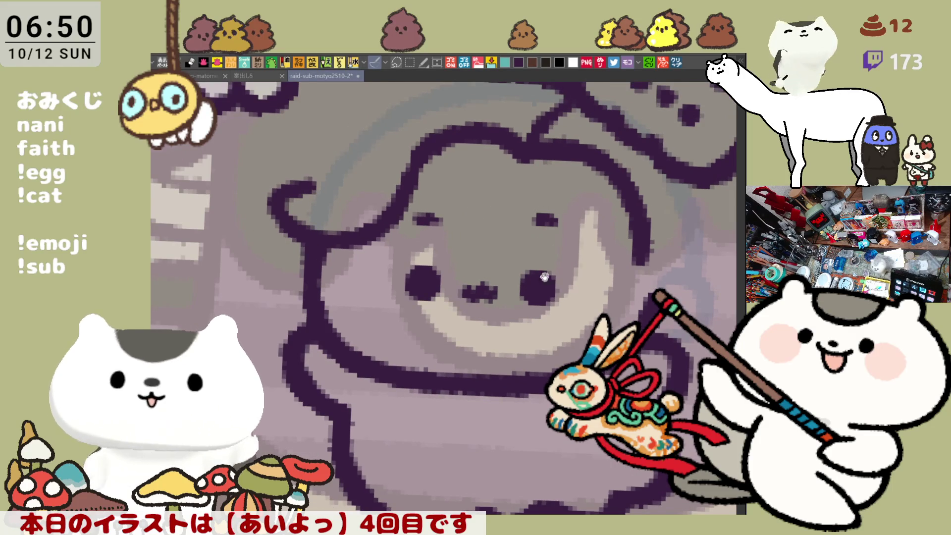
left_click_drag(544, 277, 429, 284)
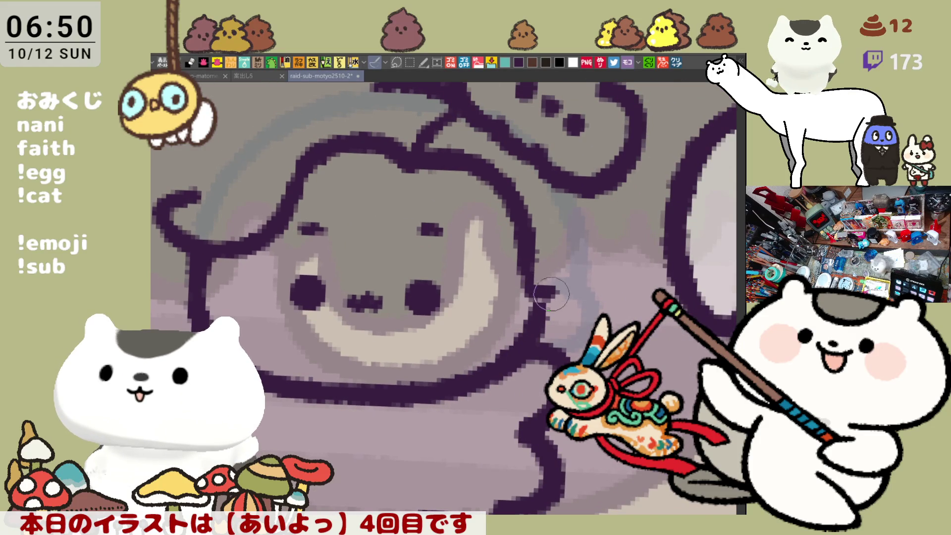
left_click_drag(526, 272, 546, 291)
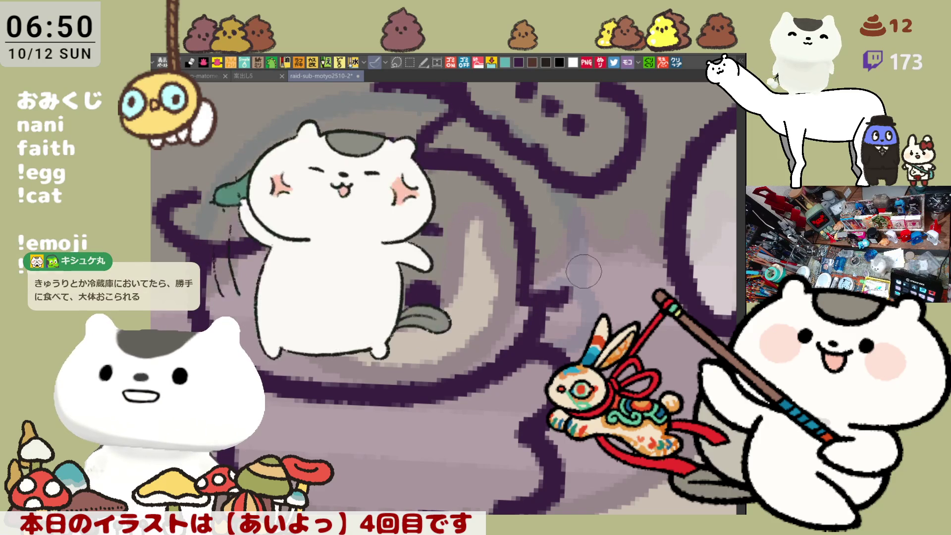
left_click_drag(554, 292, 564, 287)
left_click_drag(595, 199, 594, 302)
key("ctrl+z")
key("ctrl+z")
left_click_drag(592, 168, 590, 287)
key("ctrl+z")
left_click_drag(575, 173, 584, 277)
key("ctrl+z")
mouse_move(592, 191)
left_mouse_down()
mouse_move(576, 303)
mouse_move(547, 327)
left_mouse_up()
key("ctrl+z")
mouse_move(570, 285)
left_mouse_down()
mouse_move(541, 336)
mouse_move(512, 355)
mouse_move(525, 362)
left_mouse_up()
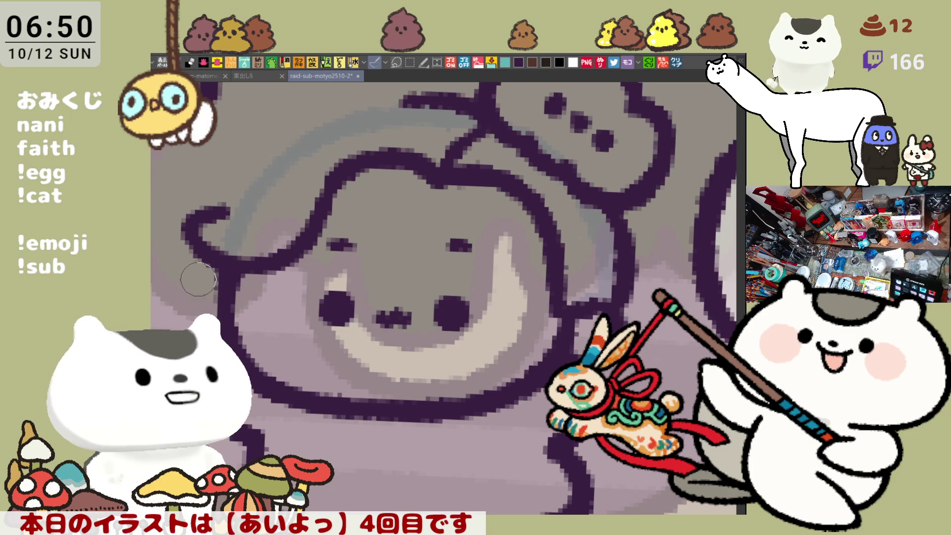
left_click_drag(220, 263, 213, 317)
- Redraw the hair's lower-left outline and add a line segment below the hair junction
key("ctrl+z")
mouse_move(218, 277)
left_mouse_down()
mouse_move(229, 292)
mouse_move(221, 315)
left_mouse_up()
left_click_drag(226, 267, 198, 287)
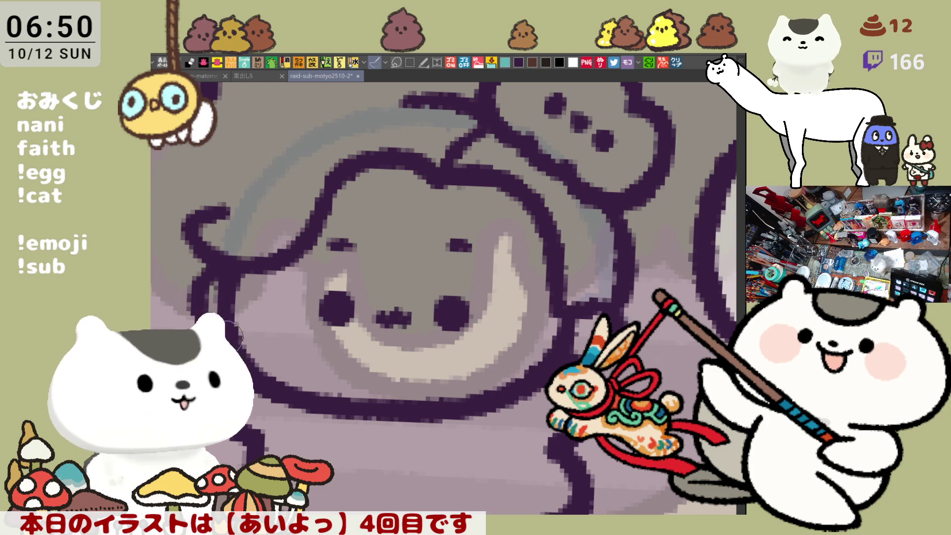
scroll(350, 237, "up", 5)
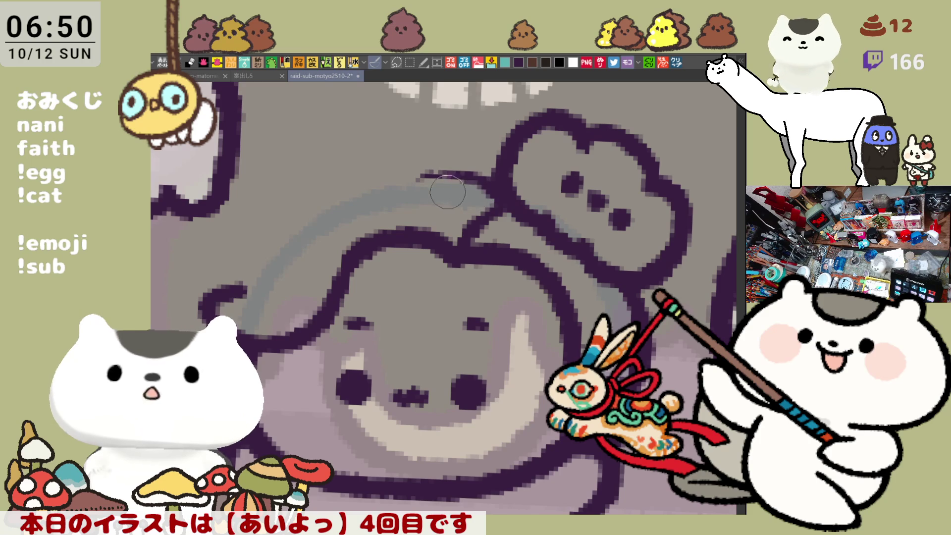
- Draw the upper hair arc toward the junction, undoing and retrying until it sits right
left_click_drag(376, 181, 495, 188)
key("ctrl+z")
left_click_drag(364, 183, 505, 193)
key("ctrl+z")
left_click_drag(351, 189, 479, 190)
key("ctrl+z")
left_click_drag(333, 198, 469, 179)
key("ctrl+z")
mouse_move(333, 199)
left_mouse_down()
mouse_move(470, 179)
mouse_move(361, 184)
mouse_move(426, 178)
left_mouse_up()
key("ctrl+z")
key("ctrl+z")
left_click_drag(333, 198, 426, 177)
key("ctrl+z")
mouse_move(336, 193)
left_mouse_down()
mouse_move(408, 168)
mouse_move(459, 178)
left_mouse_up()
key("ctrl+z")
left_click_drag(314, 203, 445, 168)
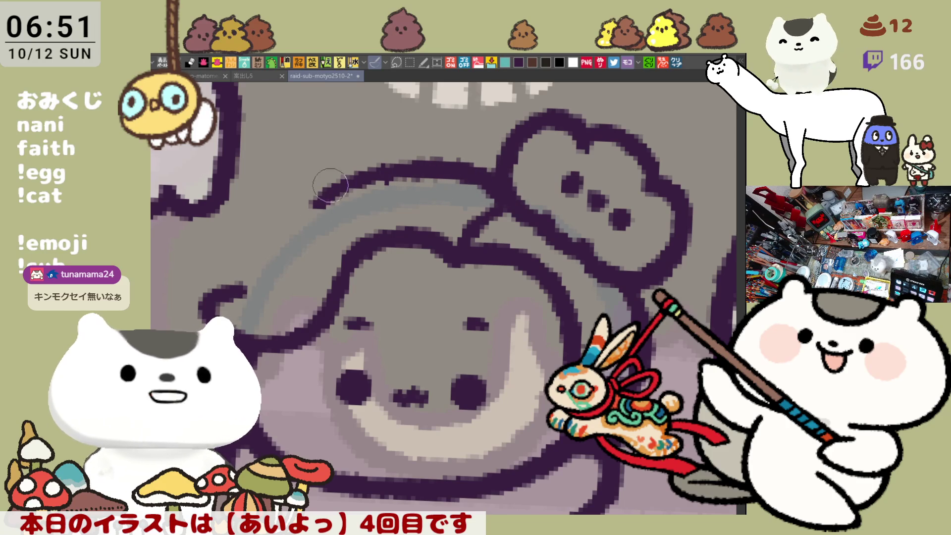
left_click_drag(330, 185, 438, 164)
key("ctrl+z")
mouse_move(315, 203)
left_mouse_down()
mouse_move(376, 170)
mouse_move(427, 166)
left_mouse_up()
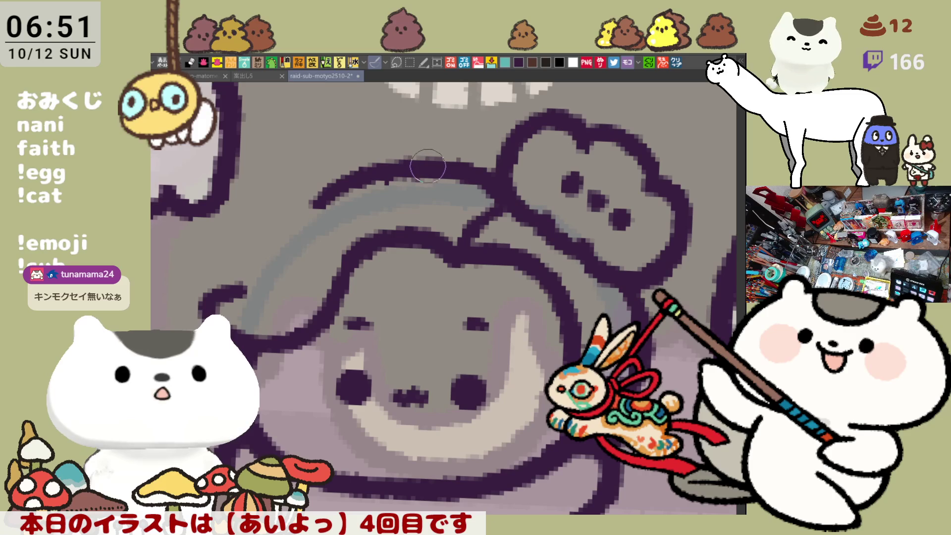
key("ctrl+z")
mouse_move(327, 203)
left_mouse_down()
mouse_move(367, 181)
mouse_move(478, 176)
left_mouse_up()
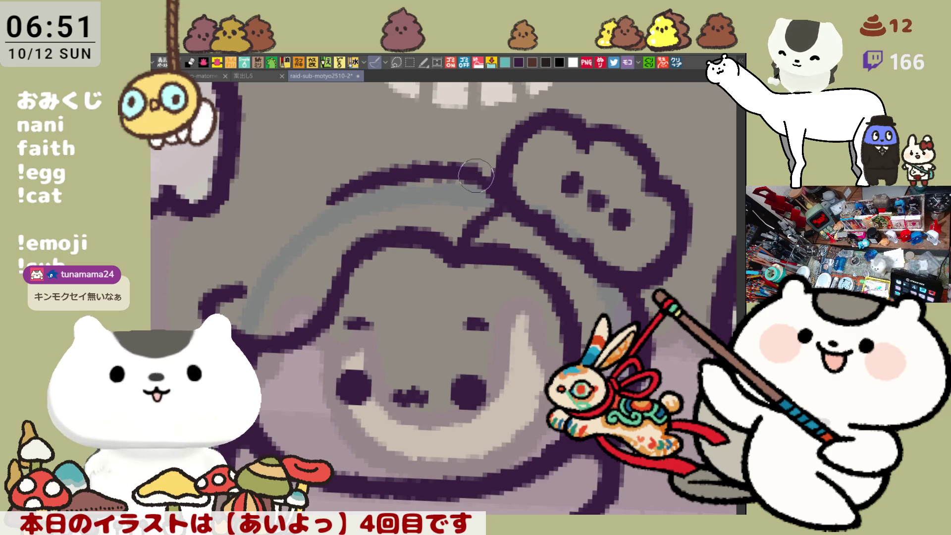
key("ctrl+z")
mouse_move(327, 190)
left_mouse_down()
mouse_move(376, 164)
mouse_move(463, 172)
left_mouse_up()
key("ctrl+z")
left_click_drag(307, 204, 465, 174)
key("ctrl+z")
left_click_drag(324, 203, 493, 189)
key("ctrl+z")
left_click_drag(325, 198, 483, 182)
left_click_drag(426, 166, 468, 172)
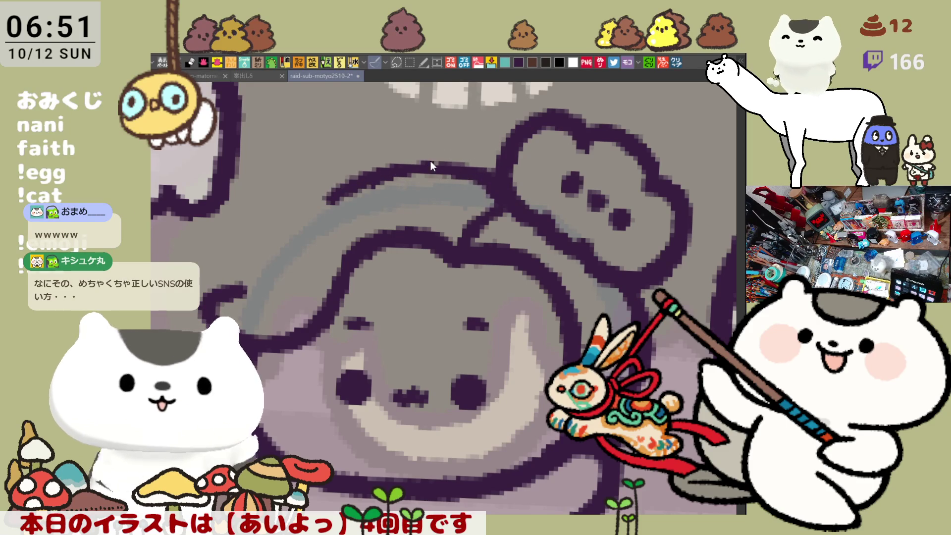
key("ctrl+z")
mouse_move(367, 168)
left_mouse_down()
mouse_move(490, 168)
mouse_move(505, 188)
left_mouse_up()
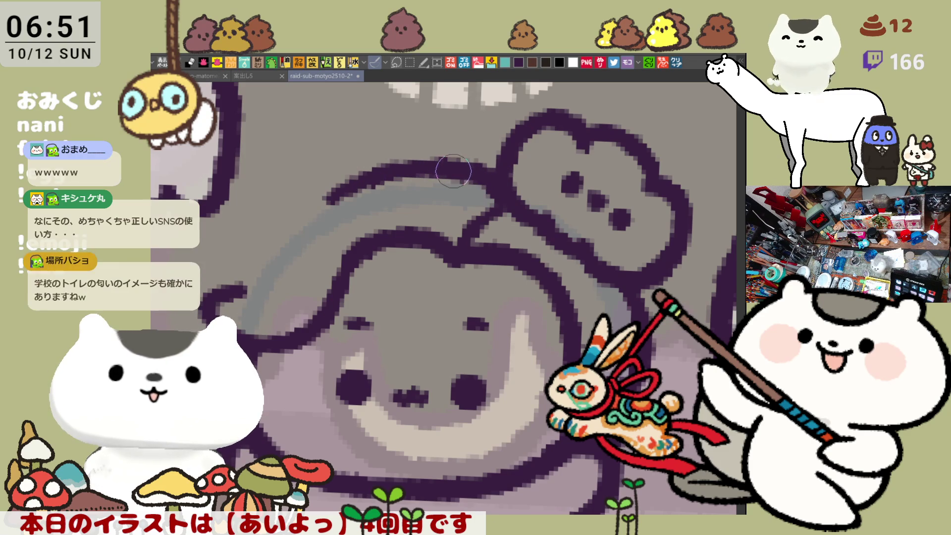
left_click_drag(326, 198, 449, 164)
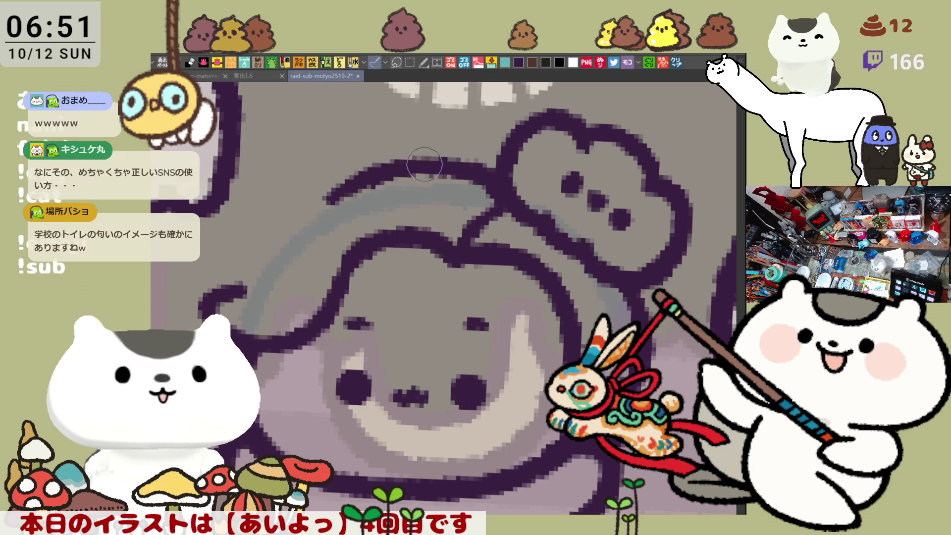
key("ctrl+z")
left_click_drag(327, 198, 450, 163)
key("ctrl+z")
left_click_drag(330, 197, 460, 167)
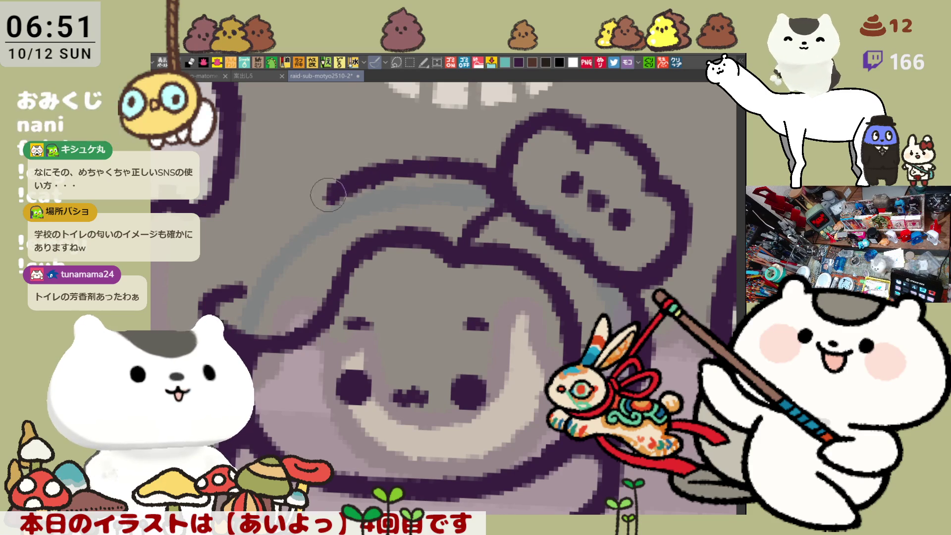
- Thicken the left end of the hair arc and extend it down-left
scroll(358, 179, "down", 2)
scroll(358, 176, "left", 1)
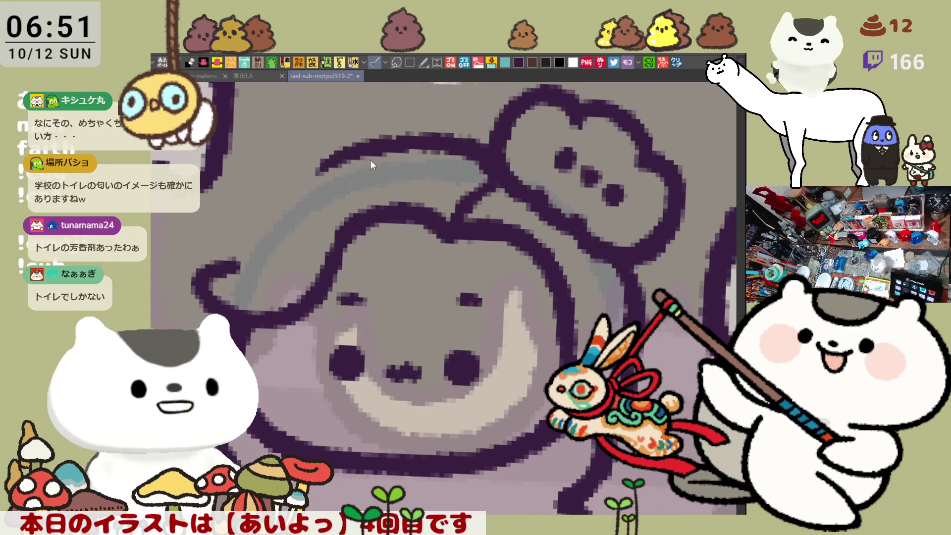
left_click_drag(297, 183, 390, 142)
mouse_move(325, 160)
left_mouse_down()
mouse_move(276, 184)
mouse_move(277, 210)
left_mouse_up()
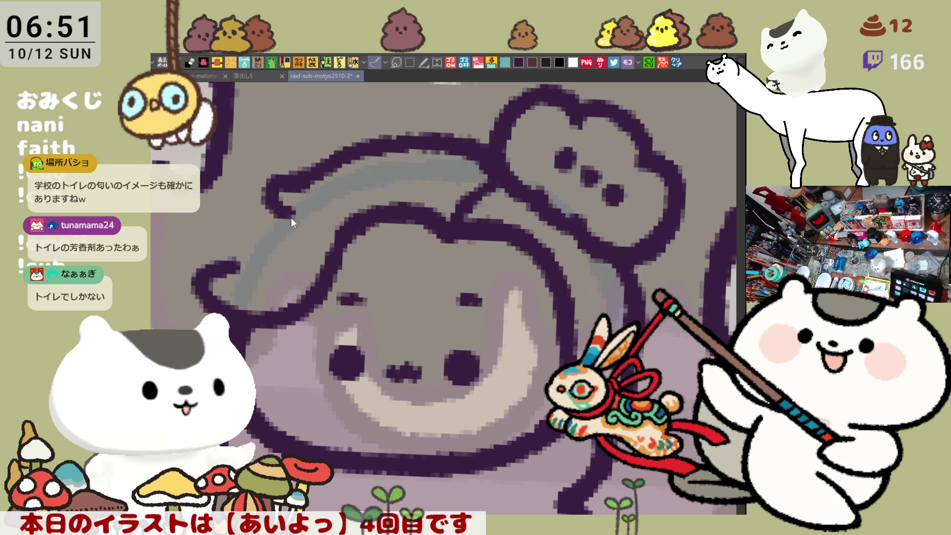
left_click_drag(280, 204, 238, 267)
- Redraw the curved left hair outline through repeated attempts, removing the stray stroke
key("ctrl+z")
left_click_drag(278, 208, 238, 262)
key("ctrl+z")
left_click_drag(270, 210, 225, 273)
key("ctrl+z")
left_click_drag(260, 218, 228, 270)
key("ctrl+z")
left_click_drag(257, 205, 225, 272)
key("ctrl+z")
left_click_drag(255, 205, 236, 261)
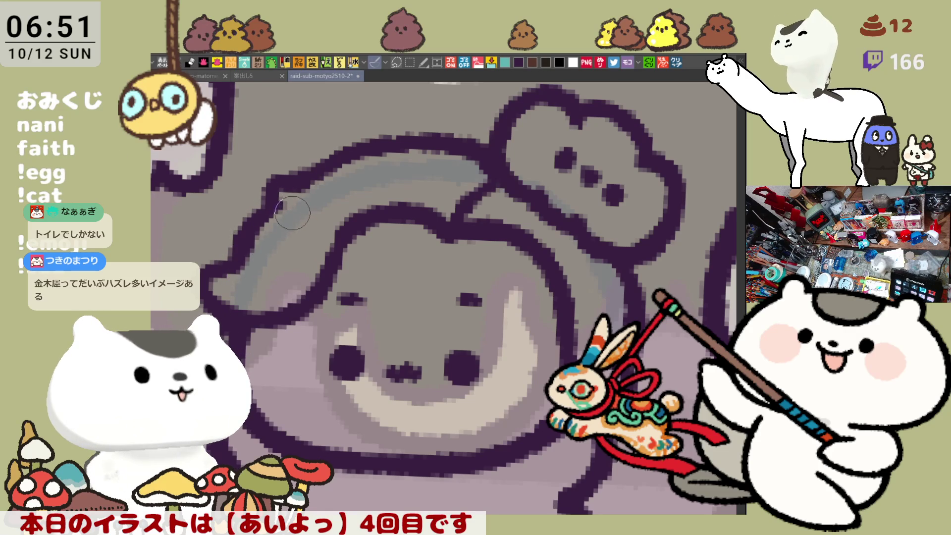
key("ctrl+z")
left_click_drag(270, 188, 220, 277)
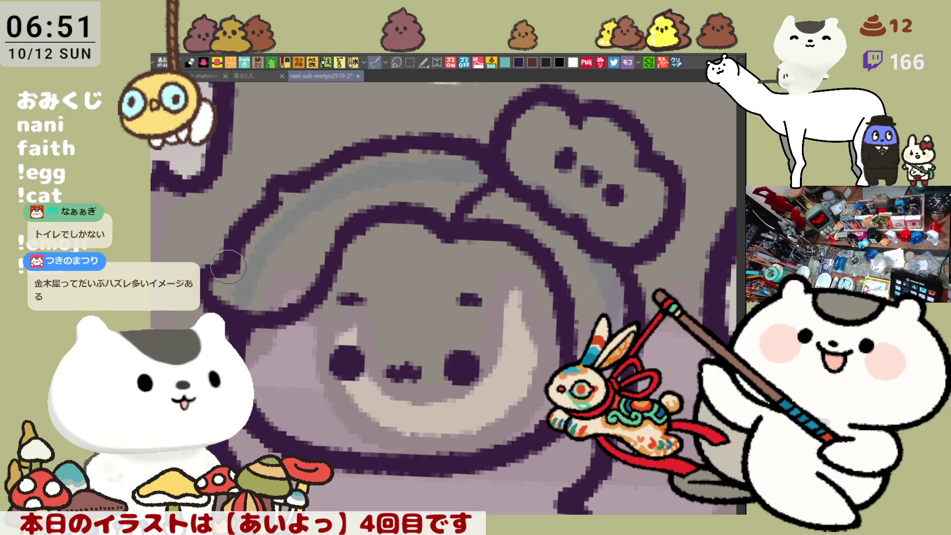
key("ctrl+z")
key("ctrl+z")
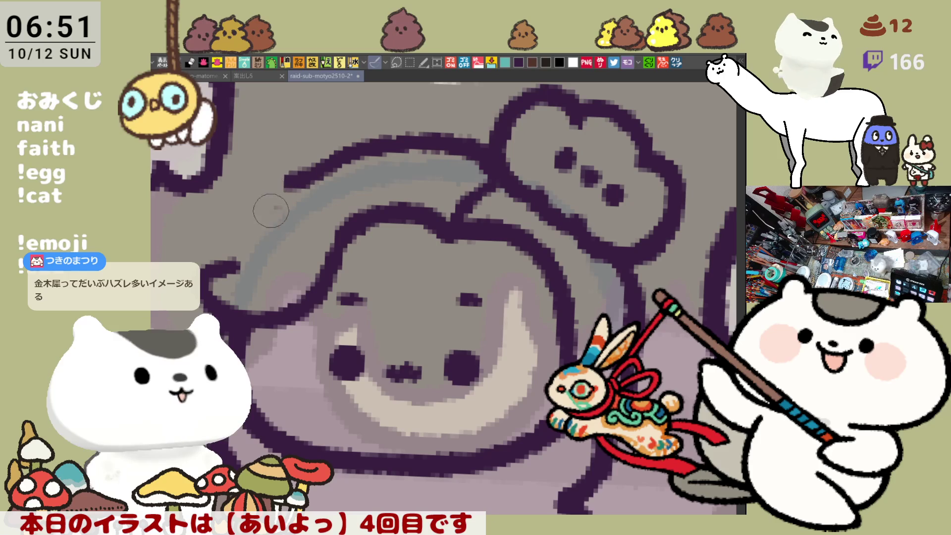
left_click_drag(284, 191, 227, 263)
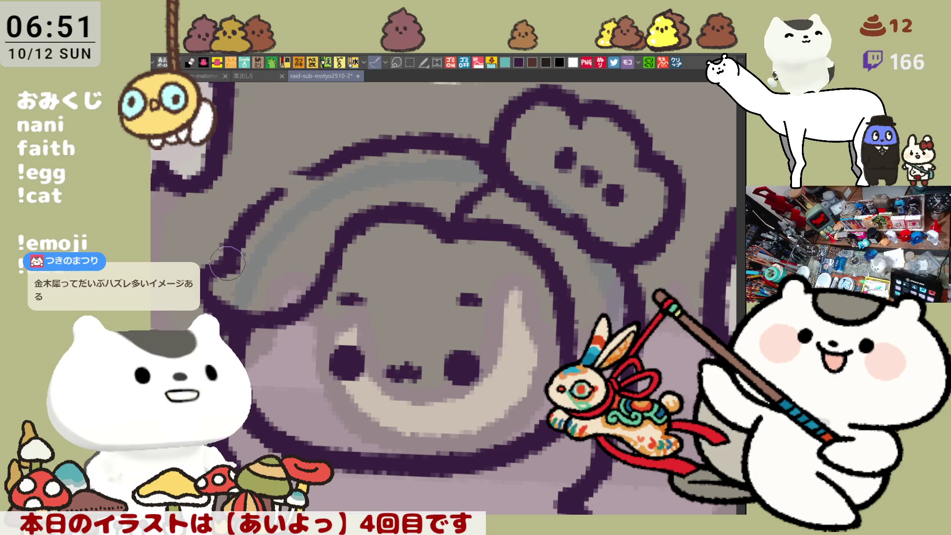
key("ctrl+z")
left_click_drag(282, 188, 227, 260)
key("ctrl+z")
left_click_drag(285, 191, 225, 265)
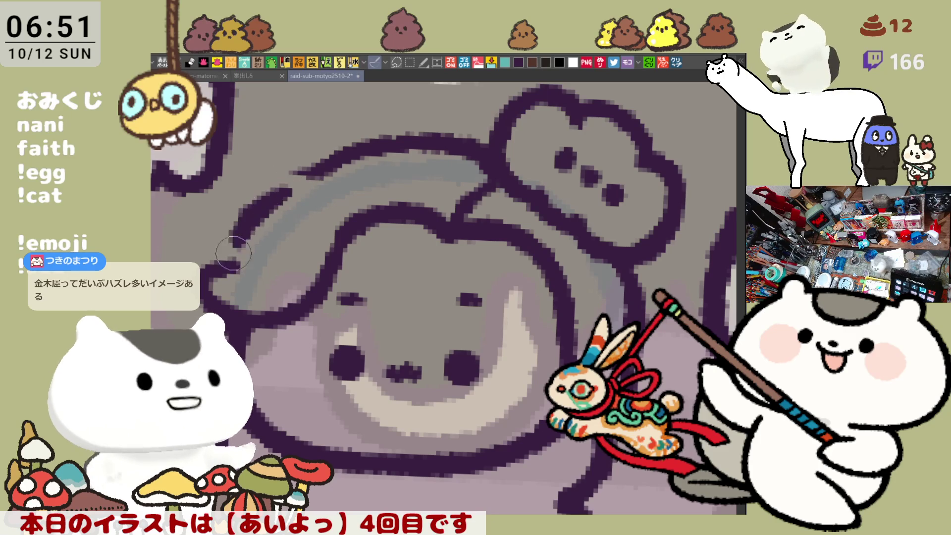
key("ctrl+z")
left_click_drag(284, 191, 223, 267)
key("ctrl+z")
left_click_drag(284, 190, 230, 251)
key("ctrl+z")
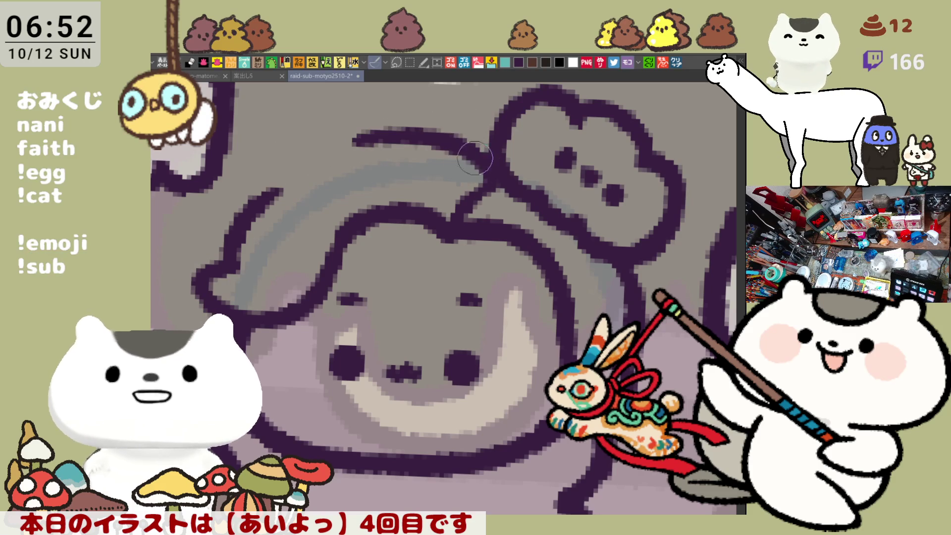
- Draw a longer outline arc along the top of the hair
mouse_move(337, 155)
left_mouse_down()
mouse_move(470, 141)
mouse_move(495, 159)
mouse_move(393, 136)
mouse_move(488, 151)
mouse_move(337, 152)
mouse_move(489, 155)
left_mouse_up()
key("ctrl+z")
key("ctrl+z")
key("ctrl+z")
left_click_drag(319, 155, 485, 158)
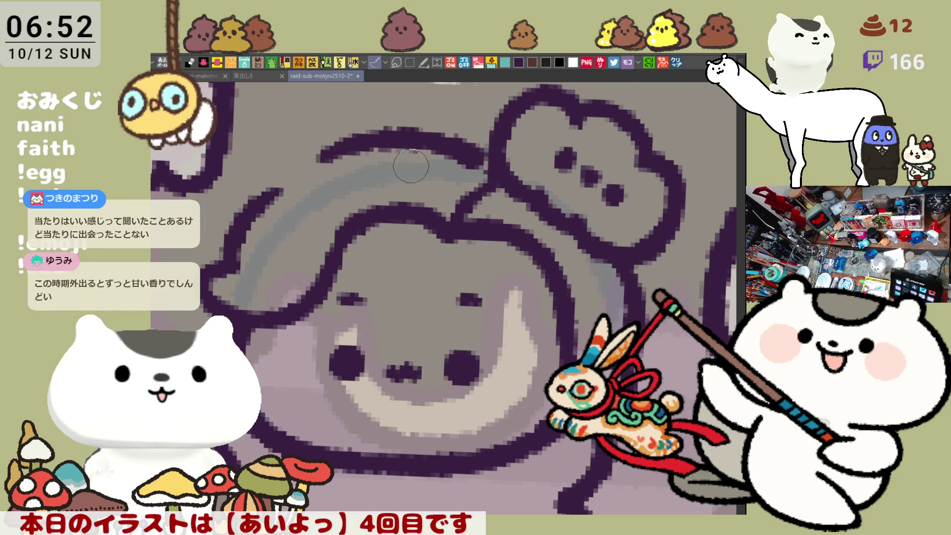
key("ctrl+z")
left_click_drag(314, 164, 492, 153)
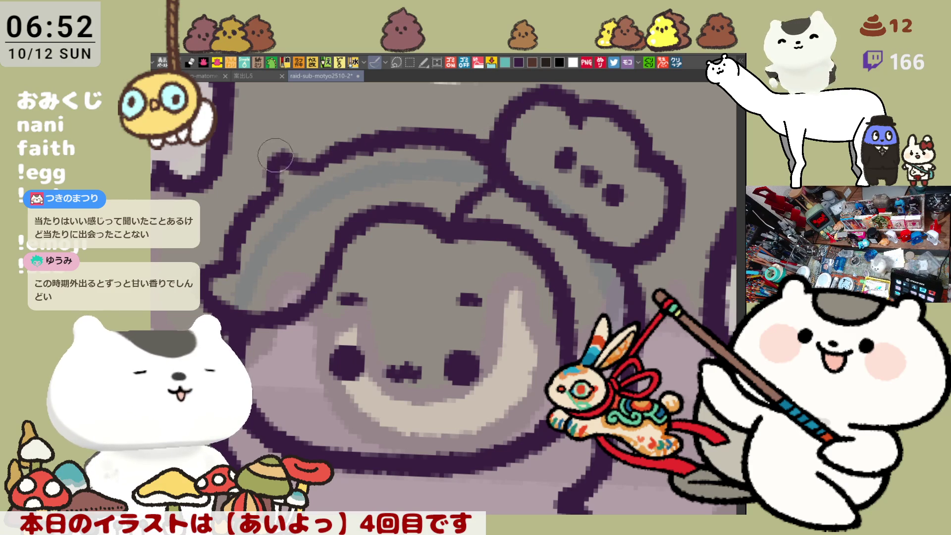
- Reshape the hair's left edge and lower-left outline, ending with a thick left stroke
mouse_move(318, 160)
left_mouse_down()
mouse_move(297, 164)
mouse_move(287, 154)
mouse_move(267, 193)
mouse_move(299, 159)
left_mouse_up()
key("ctrl+z")
key("ctrl+z")
key("ctrl+z")
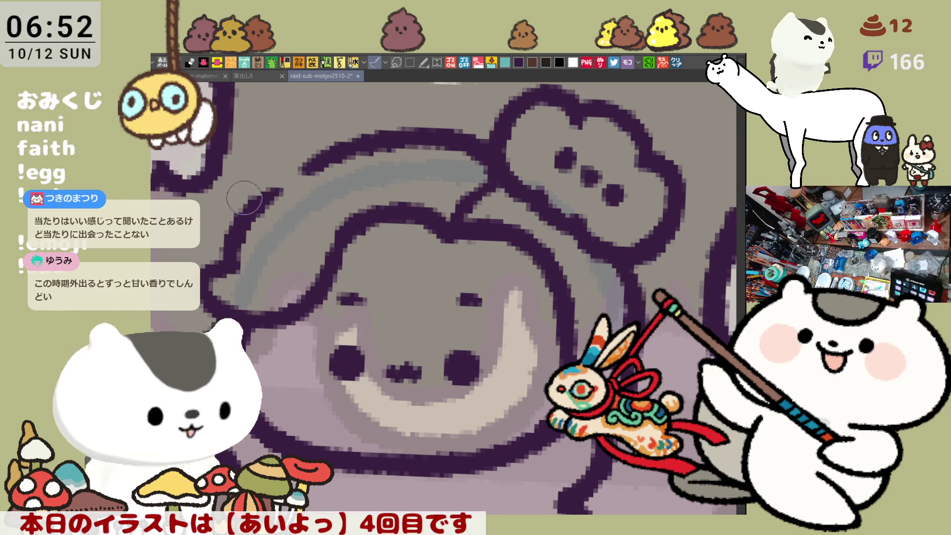
mouse_move(257, 203)
left_mouse_down()
mouse_move(278, 159)
mouse_move(267, 193)
mouse_move(297, 164)
mouse_move(277, 164)
mouse_move(270, 193)
mouse_move(297, 173)
left_mouse_up()
left_click_drag(242, 283, 237, 303)
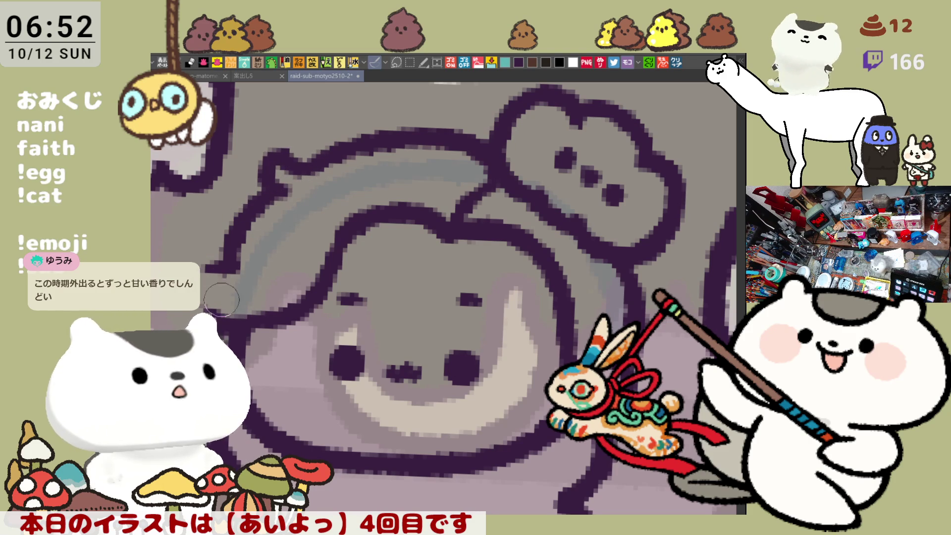
mouse_move(244, 252)
left_mouse_down()
mouse_move(205, 264)
mouse_move(218, 267)
left_mouse_up()
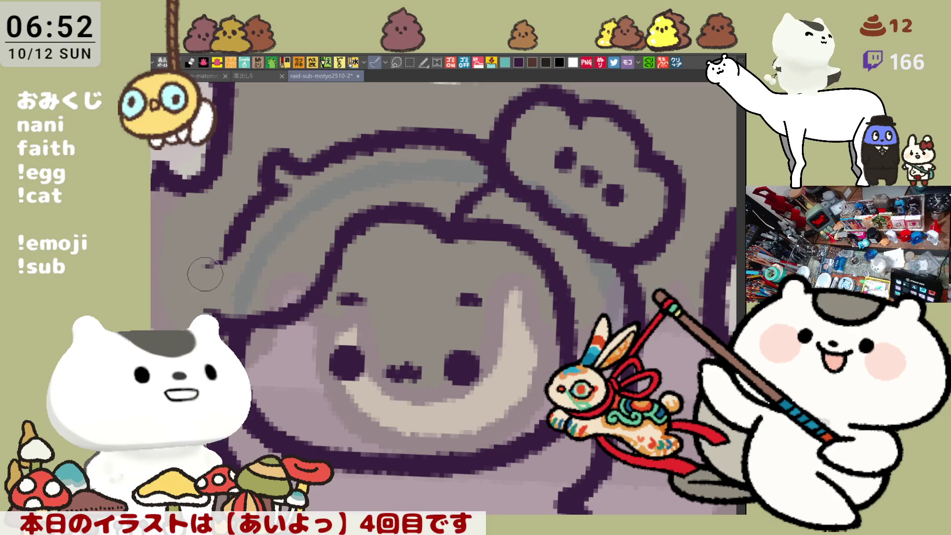
left_click_drag(295, 279, 264, 301)
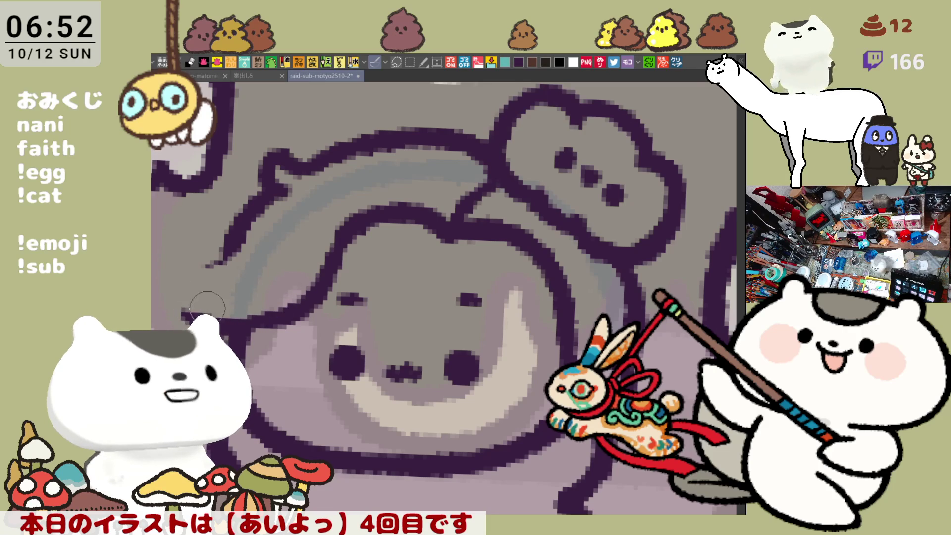
mouse_move(237, 247)
left_mouse_down()
mouse_move(196, 273)
mouse_move(275, 198)
mouse_move(232, 243)
left_mouse_up()
left_click_drag(272, 184, 223, 235)
- Extend the thick left hair stroke to a point, then pan around to review it
mouse_move(260, 193)
left_mouse_down()
mouse_move(222, 242)
mouse_move(263, 198)
mouse_move(223, 245)
mouse_move(258, 213)
mouse_move(254, 201)
mouse_move(226, 238)
mouse_move(220, 262)
mouse_move(223, 247)
mouse_move(262, 214)
mouse_move(223, 262)
mouse_move(252, 218)
mouse_move(238, 223)
mouse_move(213, 266)
mouse_move(230, 240)
mouse_move(218, 260)
mouse_move(179, 277)
mouse_move(216, 255)
mouse_move(183, 267)
mouse_move(187, 280)
mouse_move(180, 265)
mouse_move(206, 268)
mouse_move(271, 186)
left_mouse_up()
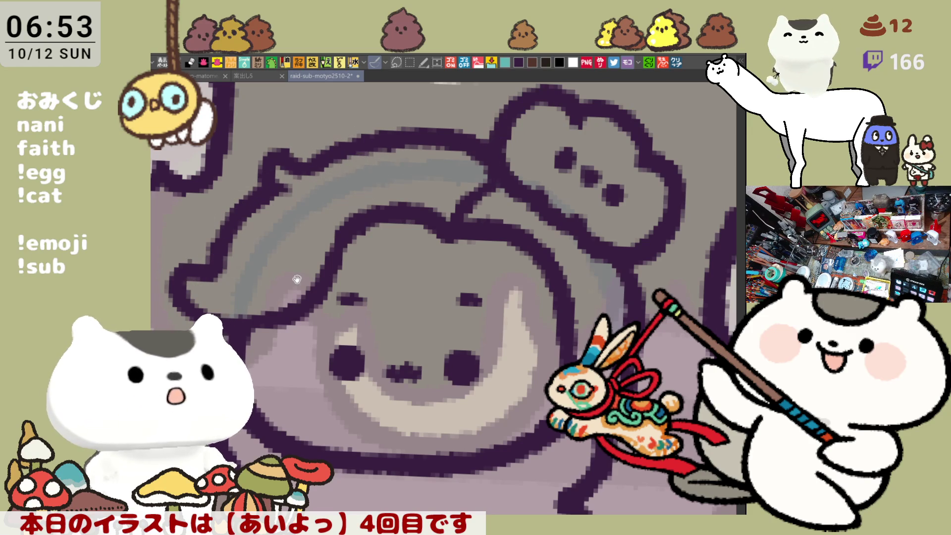
left_click_drag(297, 279, 392, 248)
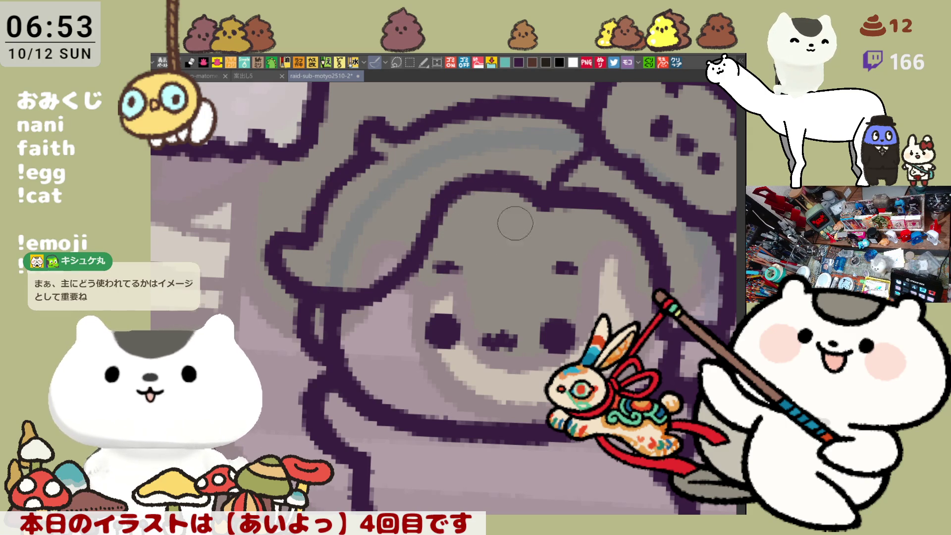
left_click_drag(515, 223, 419, 317)
left_click_drag(426, 380, 419, 325)
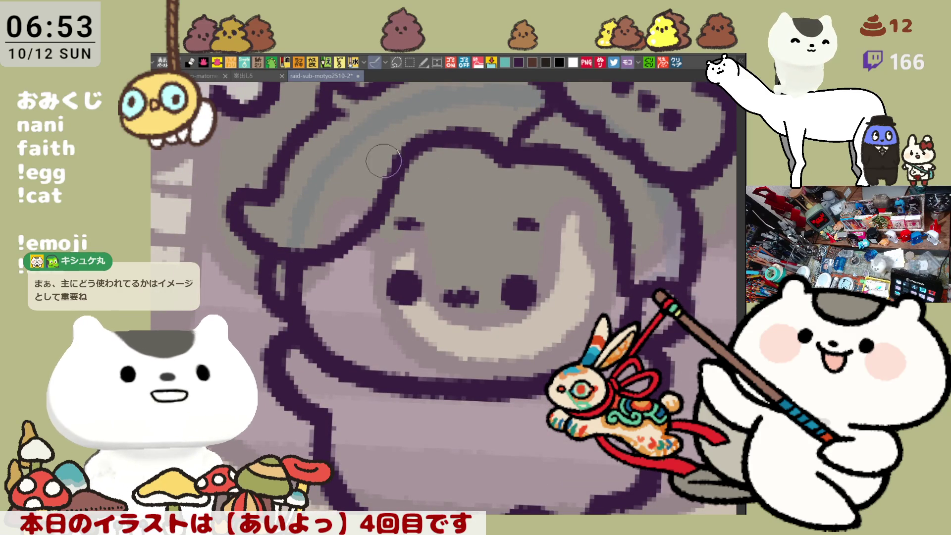
scroll(462, 219, "up", 2)
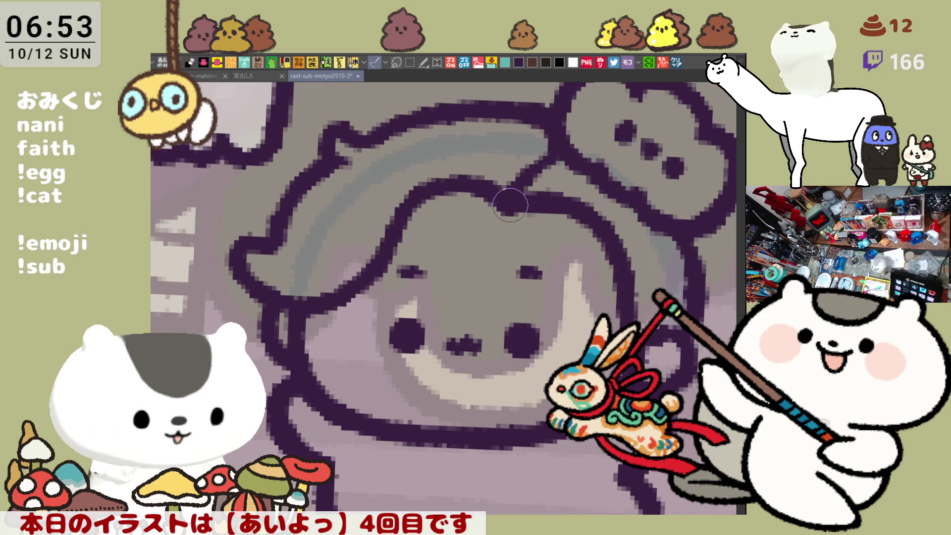
scroll(510, 205, "down", 10)
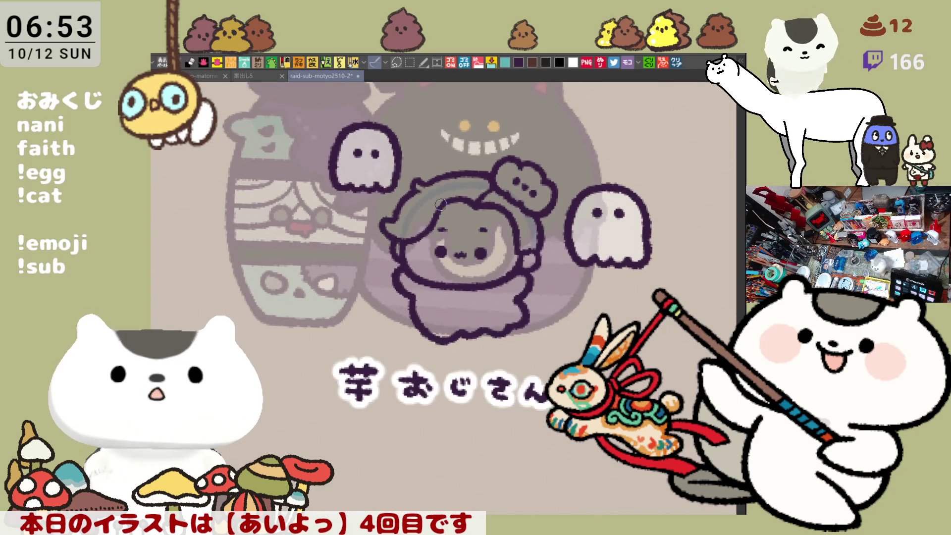
- Add two short dark strokes to the hair outline near the right side
scroll(440, 203, "up", 5)
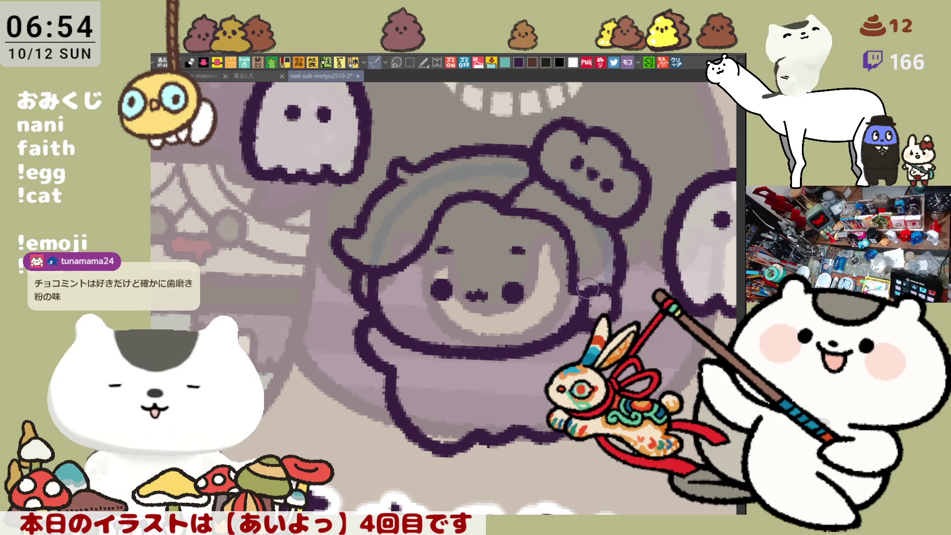
left_click_drag(602, 261, 596, 292)
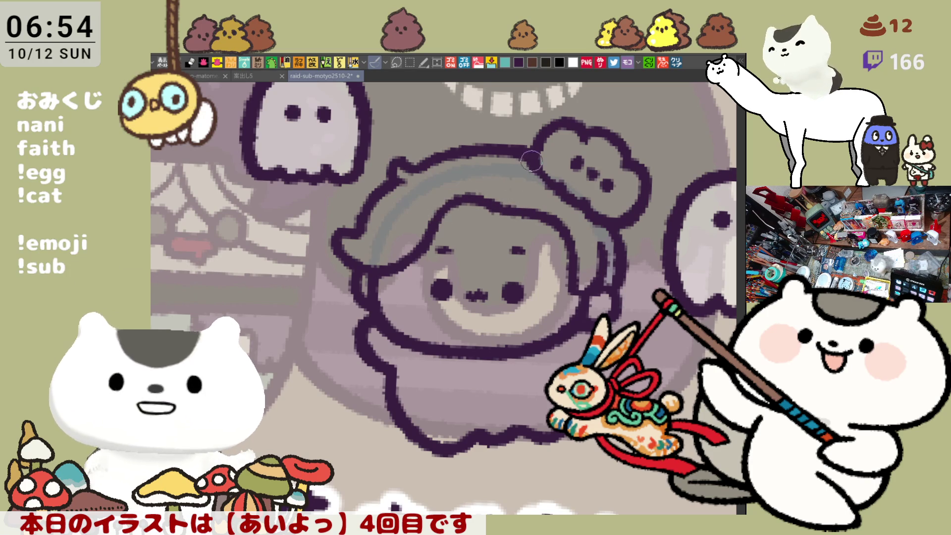
left_click_drag(515, 184, 496, 205)
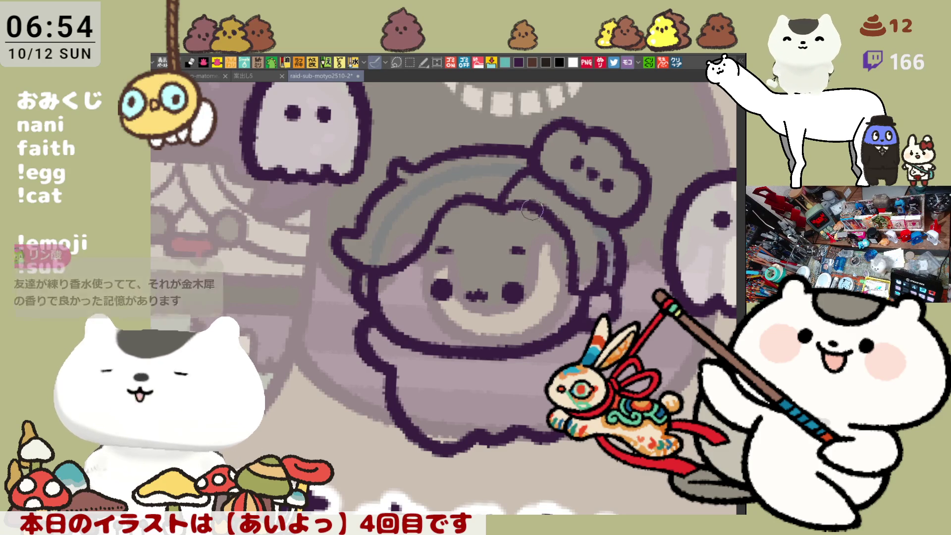
- Brush grey hair to the right of the face, then nudge the view up and left
mouse_move(550, 231)
left_mouse_down()
mouse_move(570, 245)
mouse_move(560, 238)
left_mouse_up()
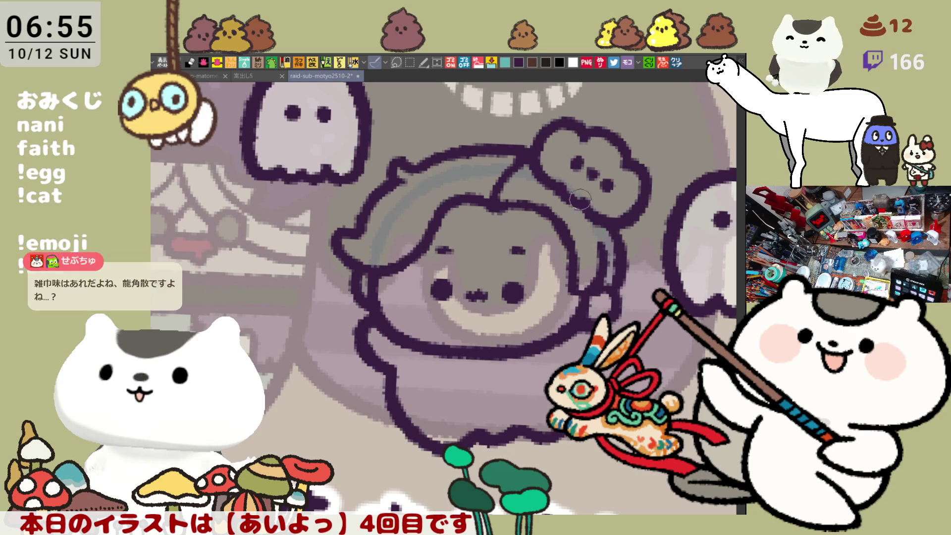
scroll(579, 200, "down", 1)
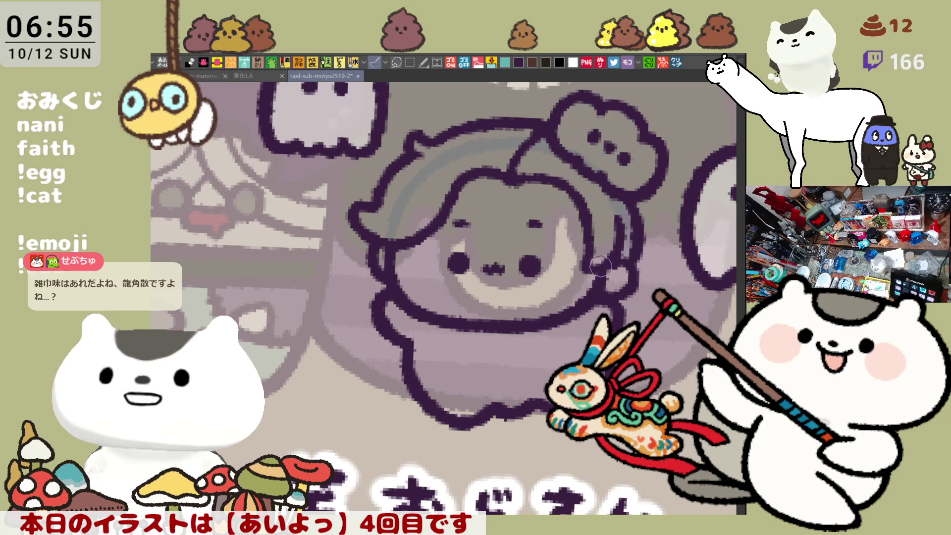
left_click_drag(597, 250, 586, 237)
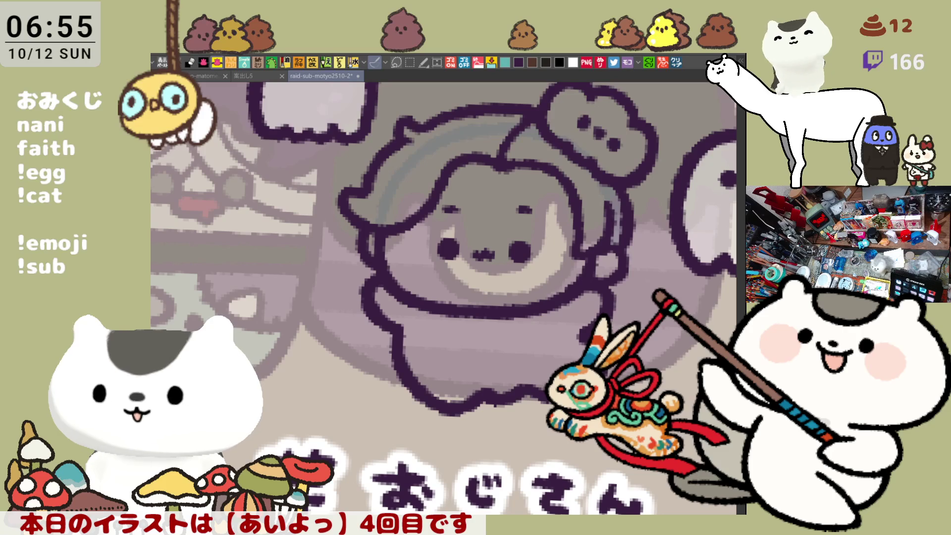
scroll(443, 292, "up", 1)
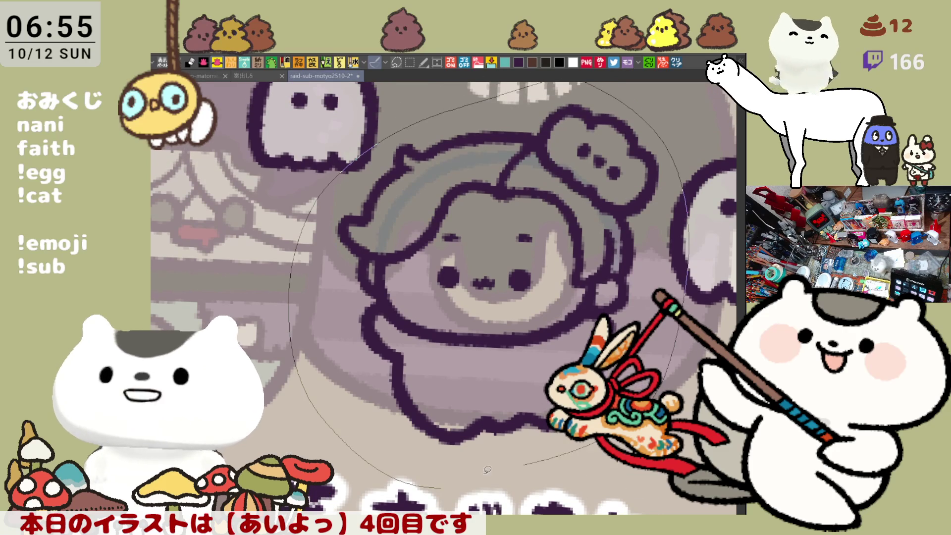
- Fill the chibi's hair, face and body with a muted brown using the Fill tool
left_click(480, 257)
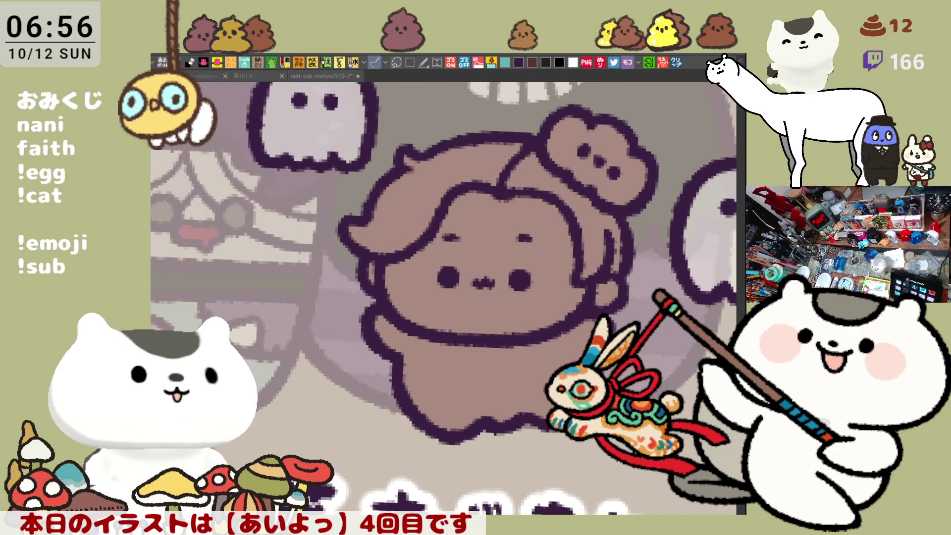
left_click(438, 266)
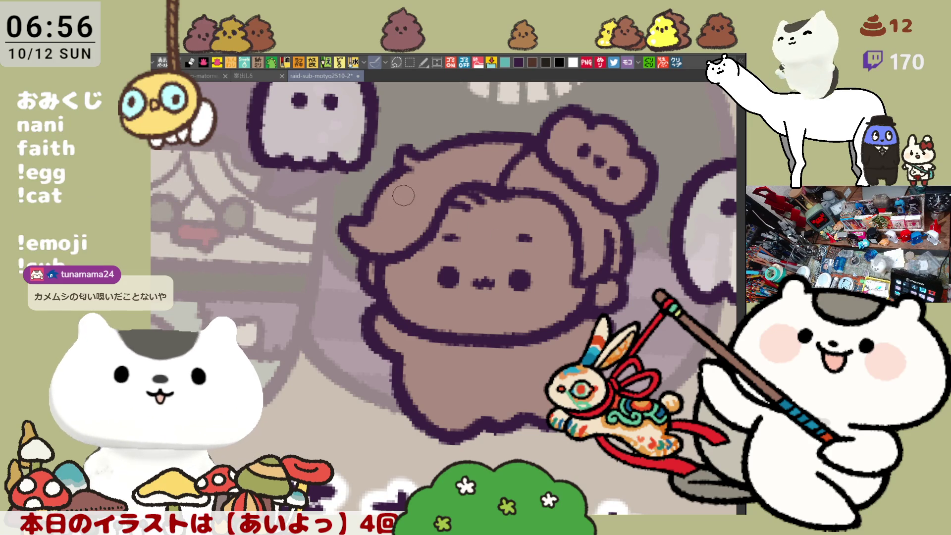
- Paint darker brown shading across the left hair and a dark patch on the right
mouse_move(386, 187)
left_mouse_down()
mouse_move(411, 225)
mouse_move(436, 218)
mouse_move(357, 233)
left_mouse_up()
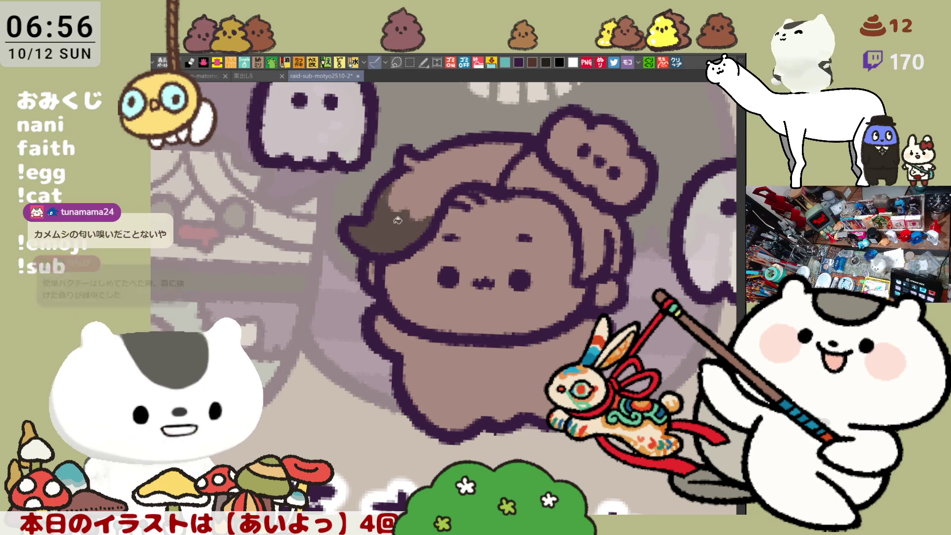
left_click_drag(381, 192, 427, 222)
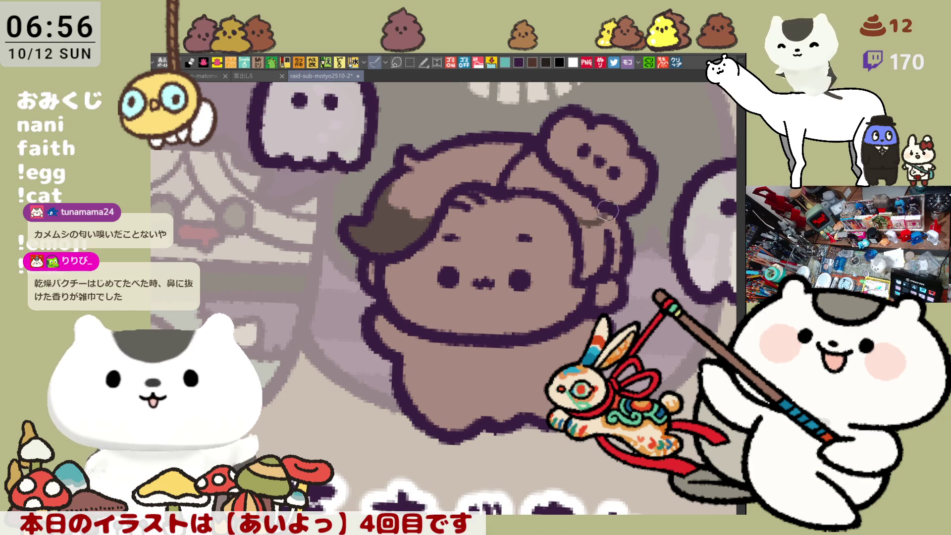
left_click_drag(599, 233, 606, 273)
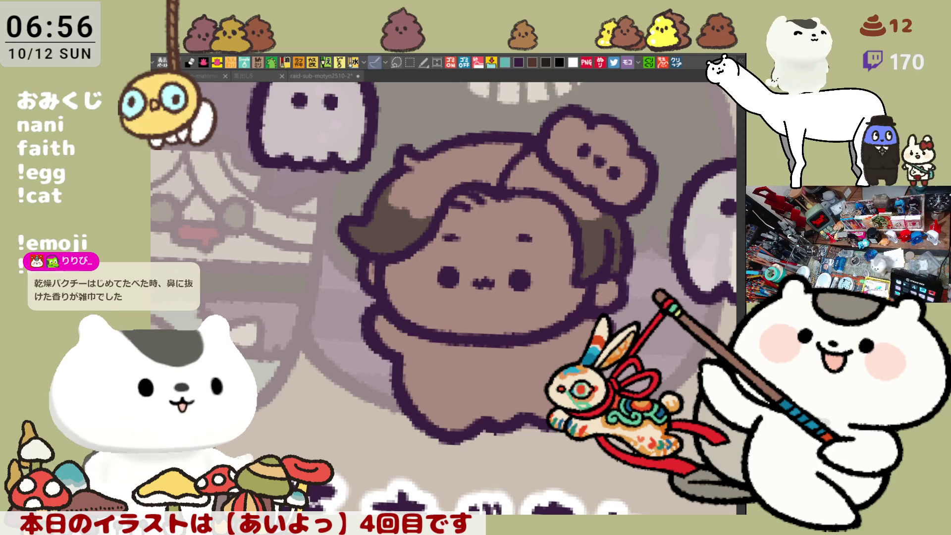
- Dab three light pink highlights onto the top of the hair
left_click(430, 193)
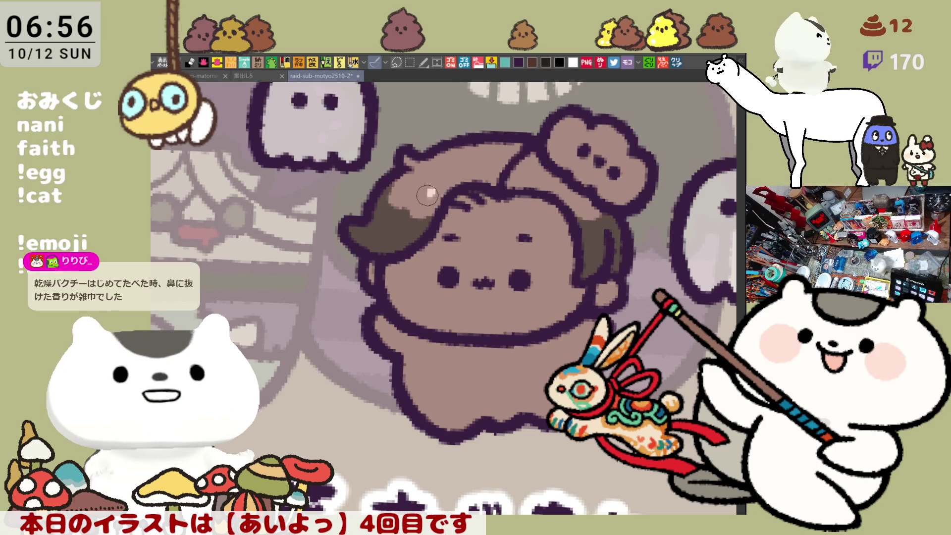
left_click(417, 184)
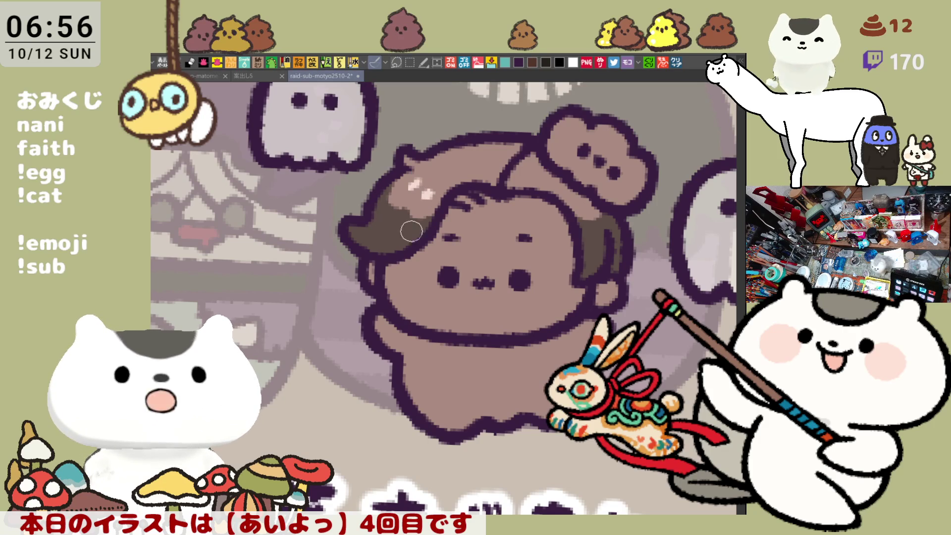
left_click(421, 183)
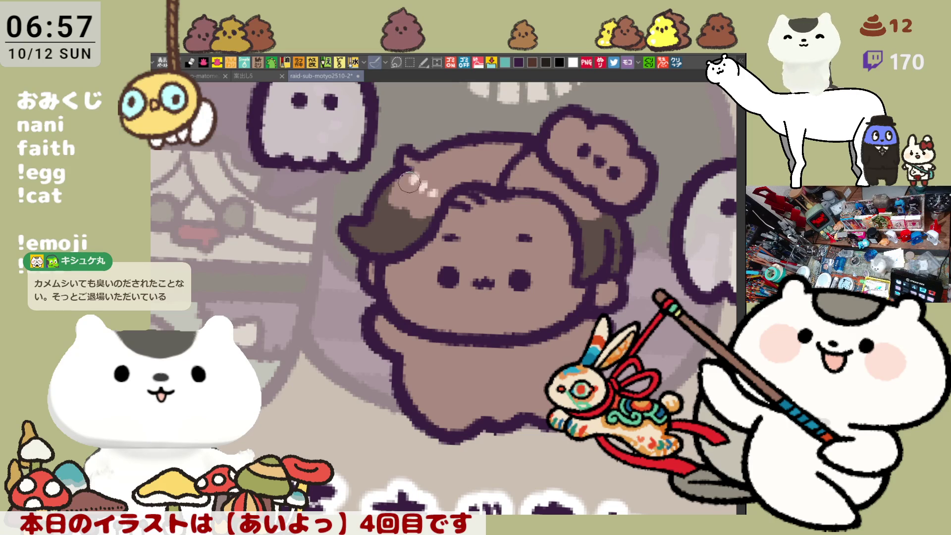
- Add three more pink hair highlights and extend the dark brown shadow rightward
left_click(407, 180)
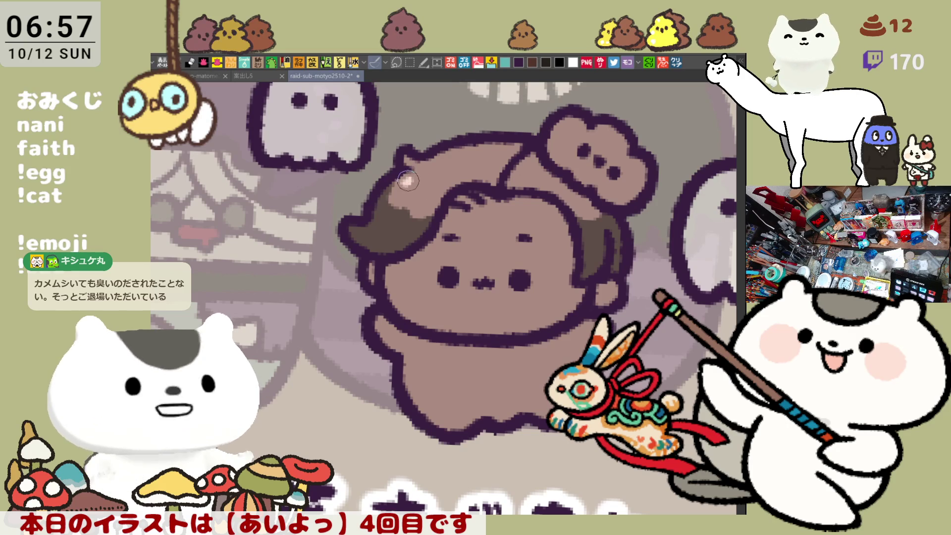
left_click(417, 187)
left_click(428, 193)
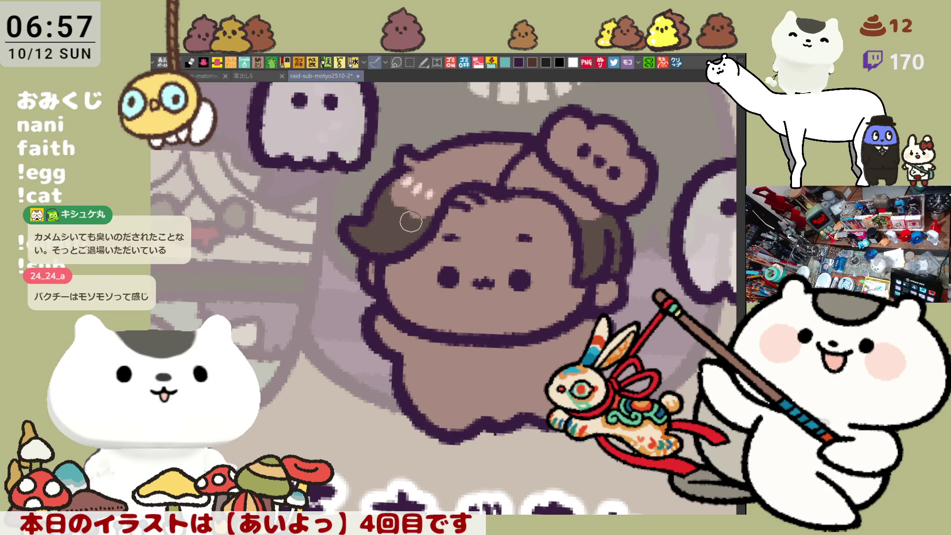
left_click_drag(403, 212, 428, 217)
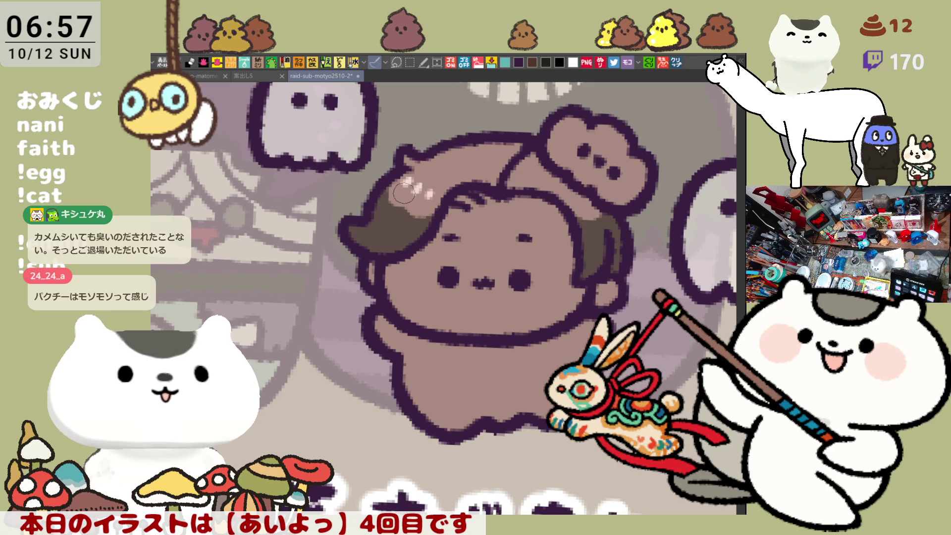
left_click_drag(537, 184, 562, 174)
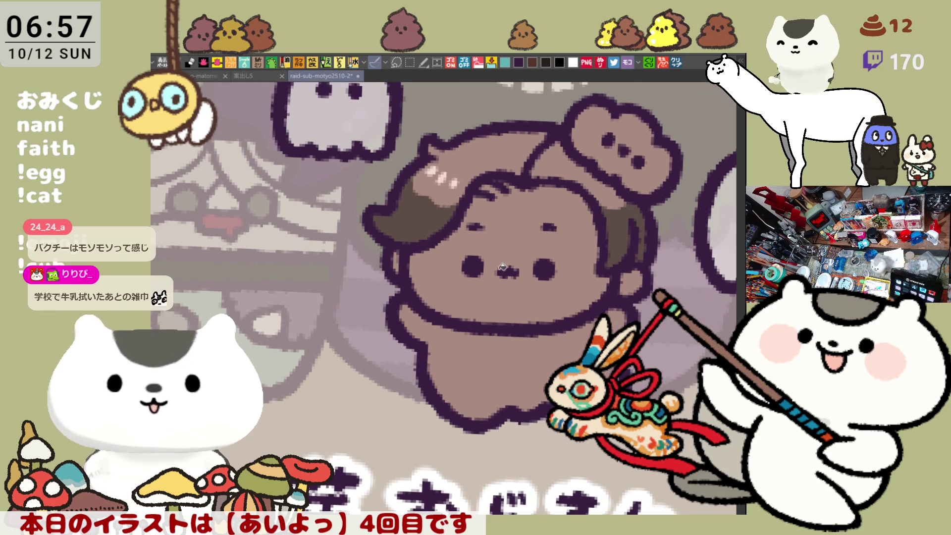
- Fill the face light pink, paint skin over both cheek outlines, and extend the hairline
left_click(509, 310)
left_click_drag(406, 257, 395, 250)
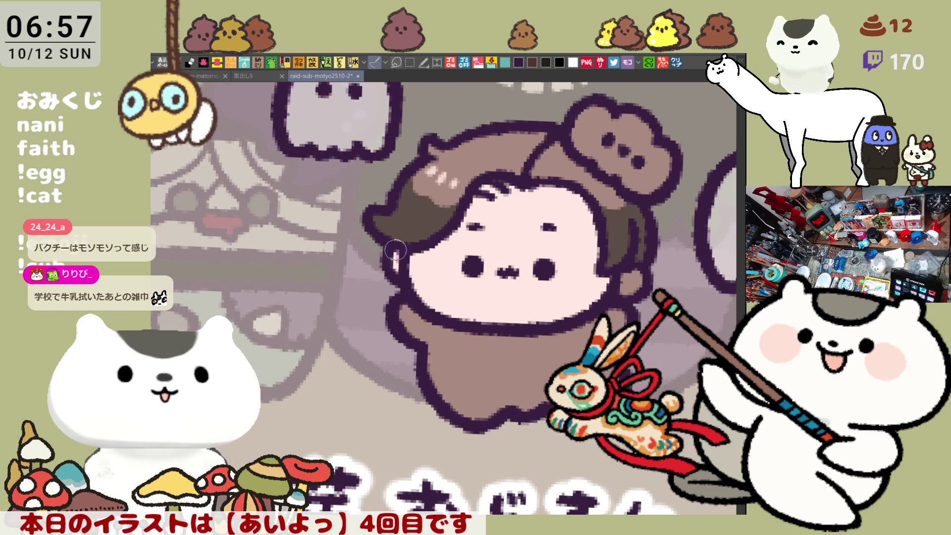
left_click_drag(641, 283, 646, 274)
mouse_move(505, 198)
left_mouse_down()
mouse_move(513, 191)
mouse_move(502, 186)
mouse_move(496, 204)
left_mouse_up()
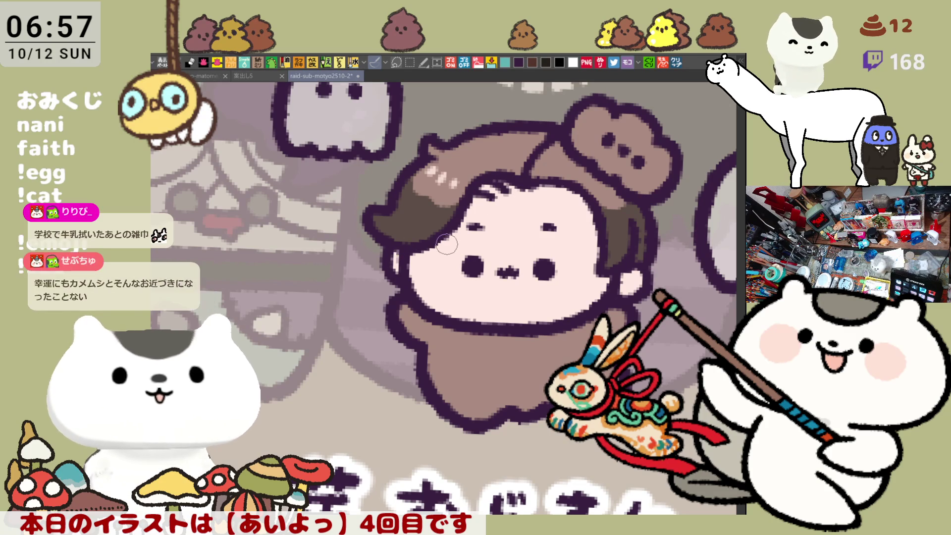
- Paint a solid round pink blush on the left cheek and start one on the right
mouse_move(435, 255)
left_mouse_down()
mouse_move(421, 277)
mouse_move(450, 260)
mouse_move(431, 286)
mouse_move(456, 252)
mouse_move(443, 277)
mouse_move(436, 255)
mouse_move(455, 255)
left_mouse_up()
left_click(445, 269)
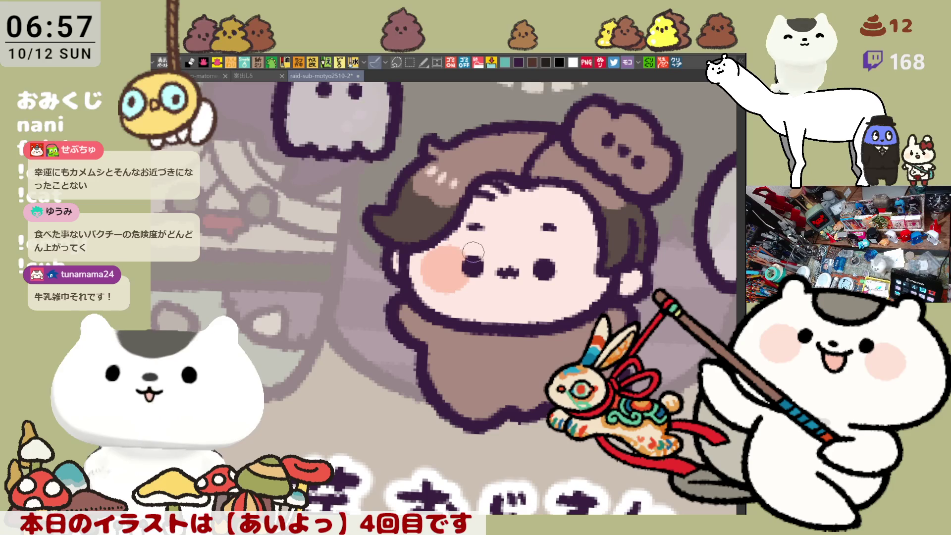
mouse_move(581, 288)
left_mouse_down()
mouse_move(564, 267)
mouse_move(584, 297)
mouse_move(569, 258)
mouse_move(593, 286)
mouse_move(570, 267)
mouse_move(554, 277)
mouse_move(564, 268)
mouse_move(570, 295)
mouse_move(590, 278)
mouse_move(560, 262)
mouse_move(594, 260)
mouse_move(564, 274)
mouse_move(597, 269)
mouse_move(550, 268)
mouse_move(594, 265)
mouse_move(565, 272)
mouse_move(588, 254)
left_mouse_up()
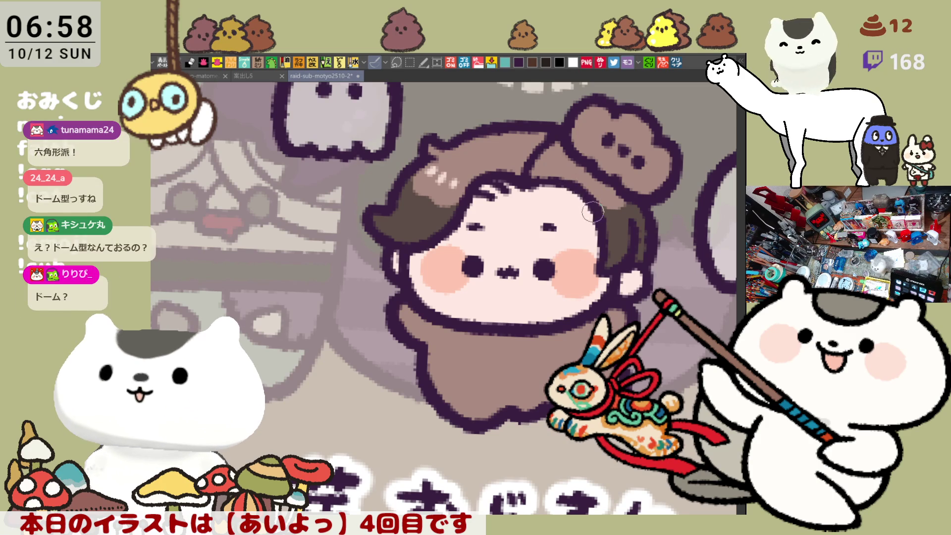
- Save the illustration with Ctrl+S, then paste the stink-bug chart into a new canvas
key("ctrl+s")
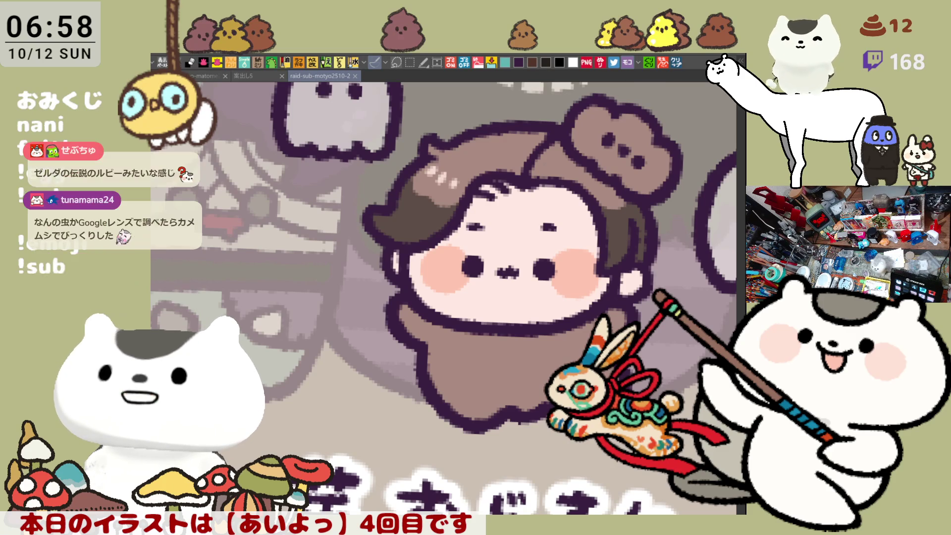
left_click(677, 63)
scroll(349, 301, "up", 3)
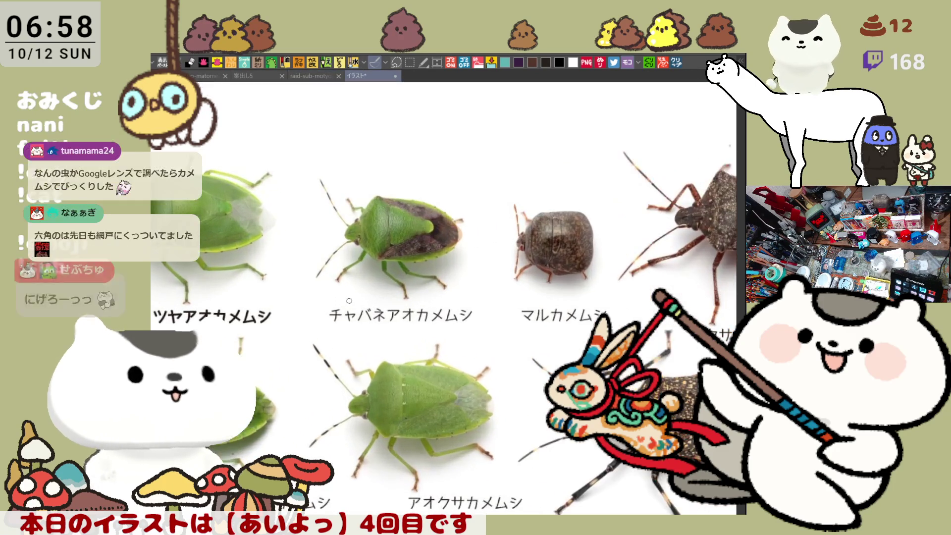
scroll(349, 301, "down", 2)
scroll(489, 287, "up", 3)
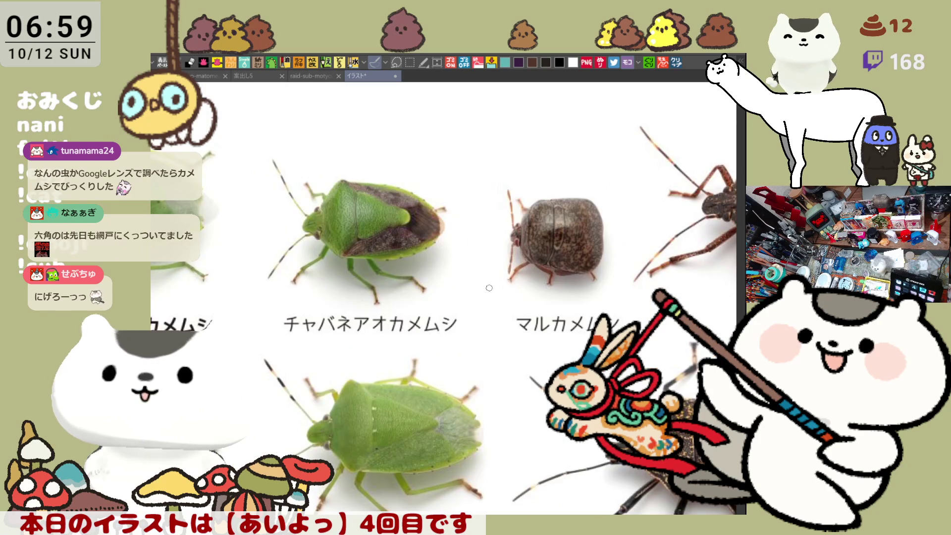
mouse_move(490, 288)
left_mouse_down()
mouse_move(406, 270)
mouse_move(409, 292)
mouse_move(575, 198)
left_mouse_up()
key("ctrl+z")
mouse_move(411, 346)
left_mouse_down()
mouse_move(580, 243)
mouse_move(476, 129)
mouse_move(480, 328)
left_mouse_up()
scroll(481, 328, "down", 3)
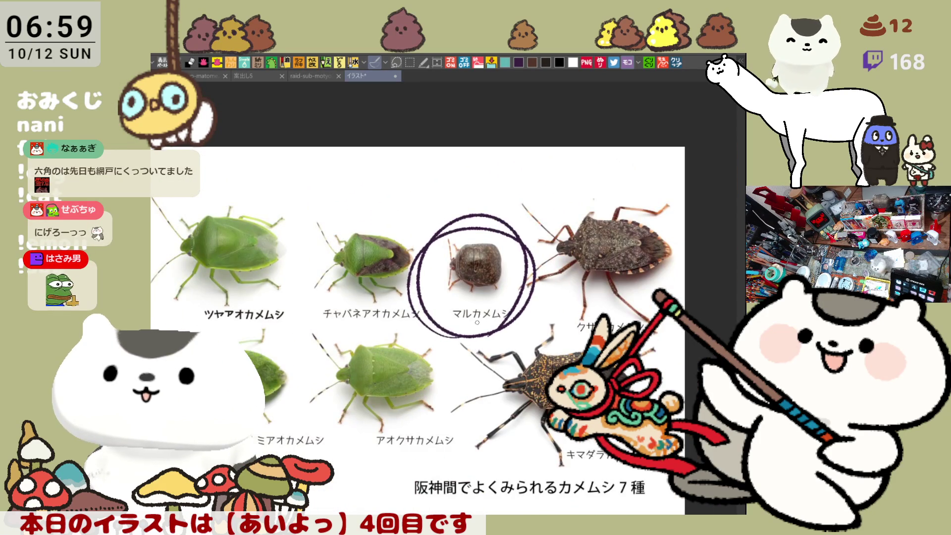
key("ctrl+z")
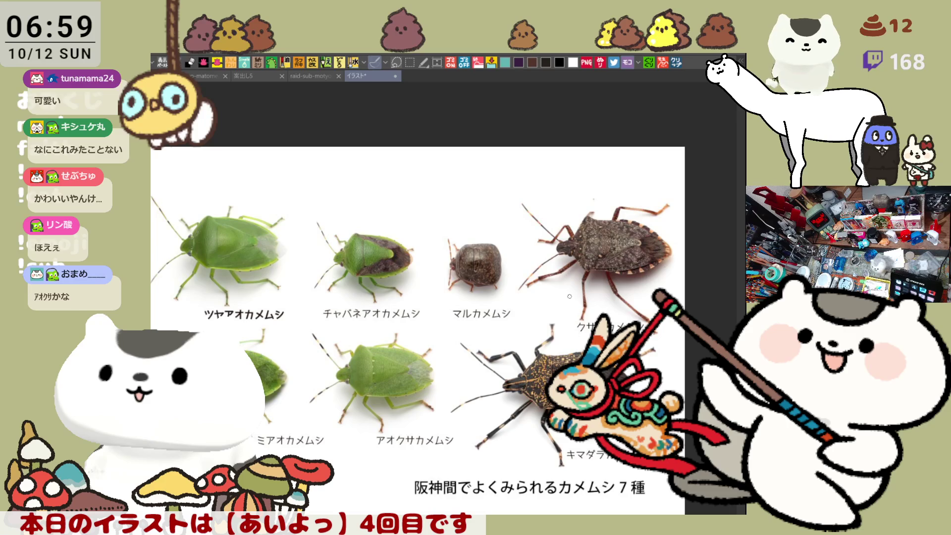
mouse_move(387, 448)
left_mouse_down()
mouse_move(450, 322)
mouse_move(388, 445)
left_mouse_up()
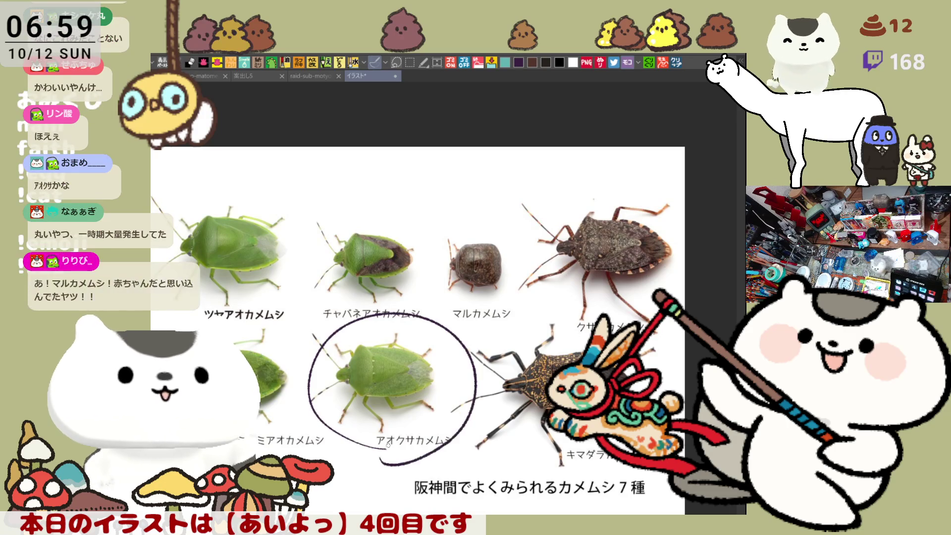
key("ctrl+z")
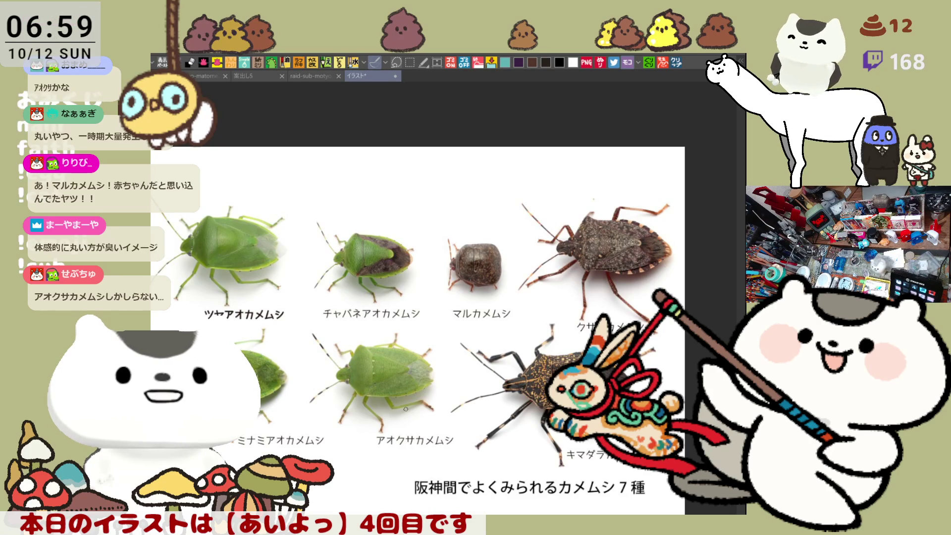
mouse_move(592, 316)
left_mouse_down()
mouse_move(666, 396)
mouse_move(473, 458)
mouse_move(521, 331)
left_mouse_up()
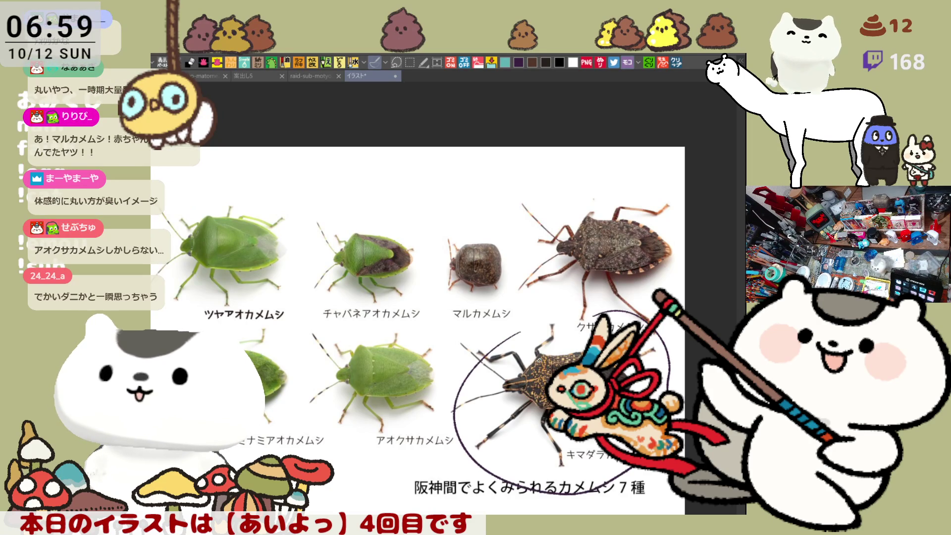
key("ctrl+z")
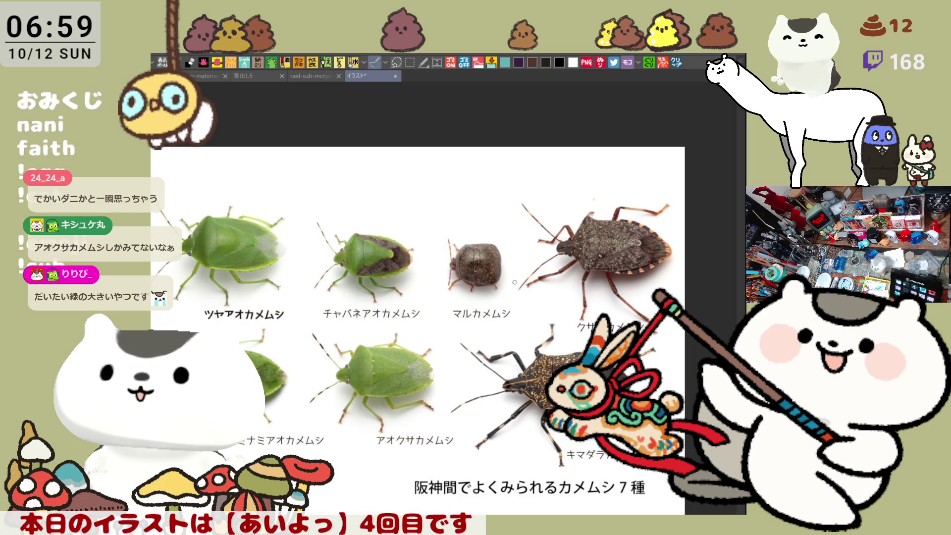
mouse_move(465, 310)
left_mouse_down()
mouse_move(427, 252)
mouse_move(493, 307)
mouse_move(448, 304)
mouse_move(457, 225)
mouse_move(426, 278)
mouse_move(533, 292)
mouse_move(455, 310)
left_mouse_up()
key("ctrl+z")
key("ctrl+z")
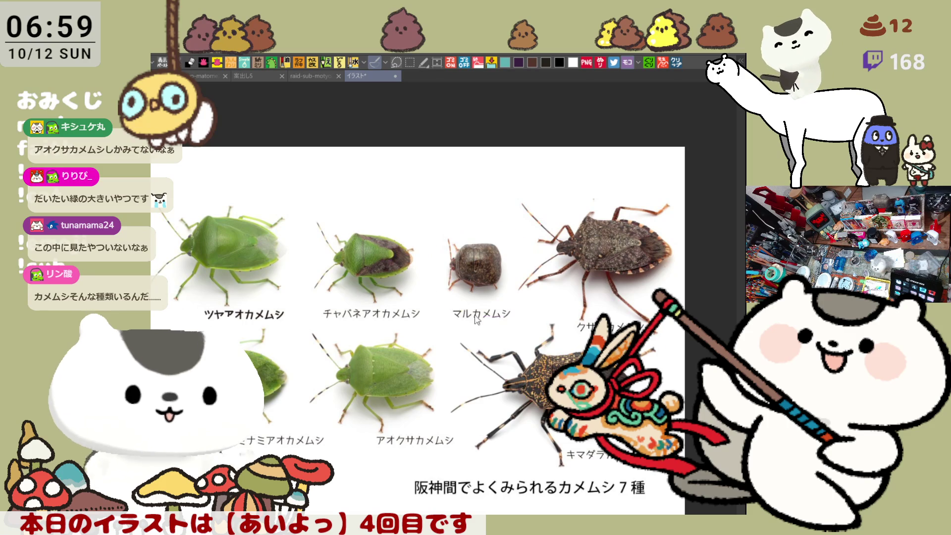
scroll(441, 357, "down", 3)
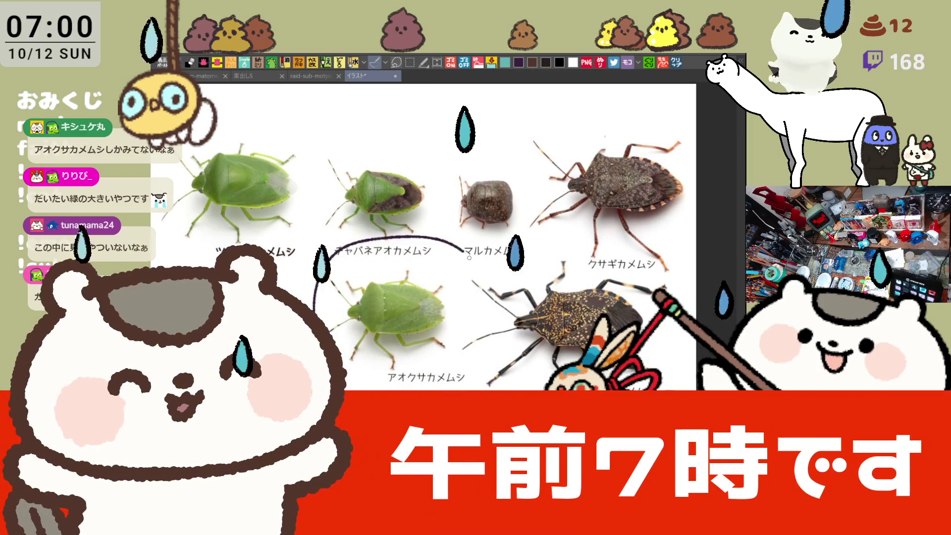
mouse_move(461, 242)
left_mouse_down()
mouse_move(475, 328)
mouse_move(488, 271)
left_mouse_up()
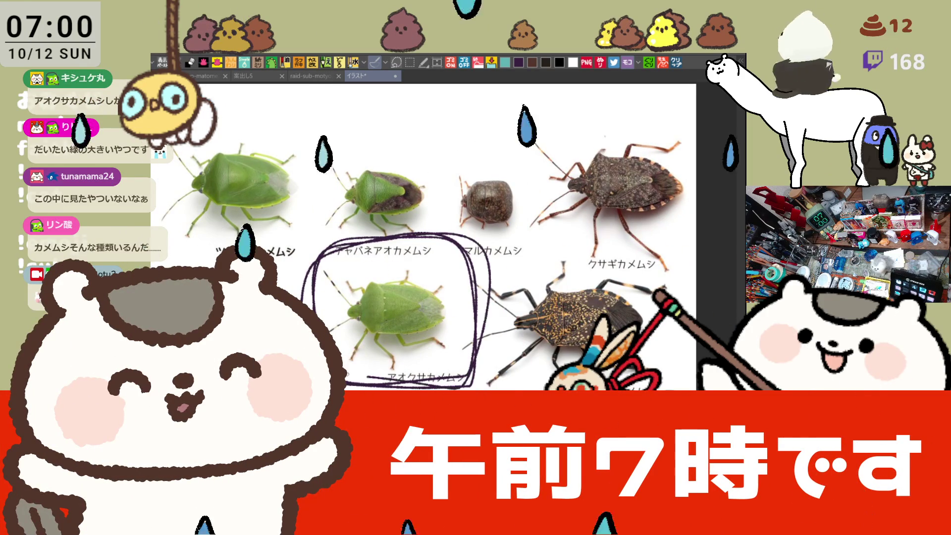
key("ctrl+z")
key("ctrl+z")
left_click_drag(438, 176, 468, 243)
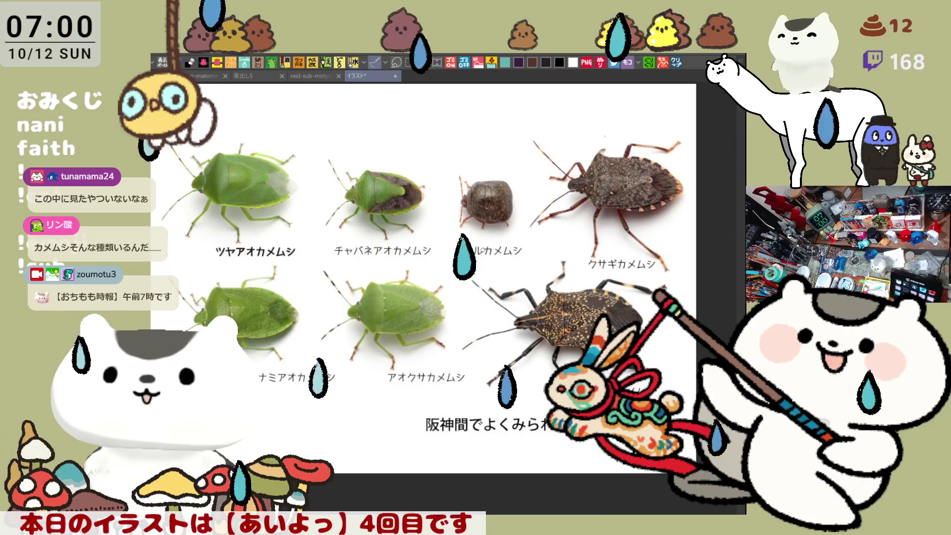
left_click_drag(454, 158, 448, 179)
key("ctrl+z")
key("ctrl+z")
key("ctrl+z")
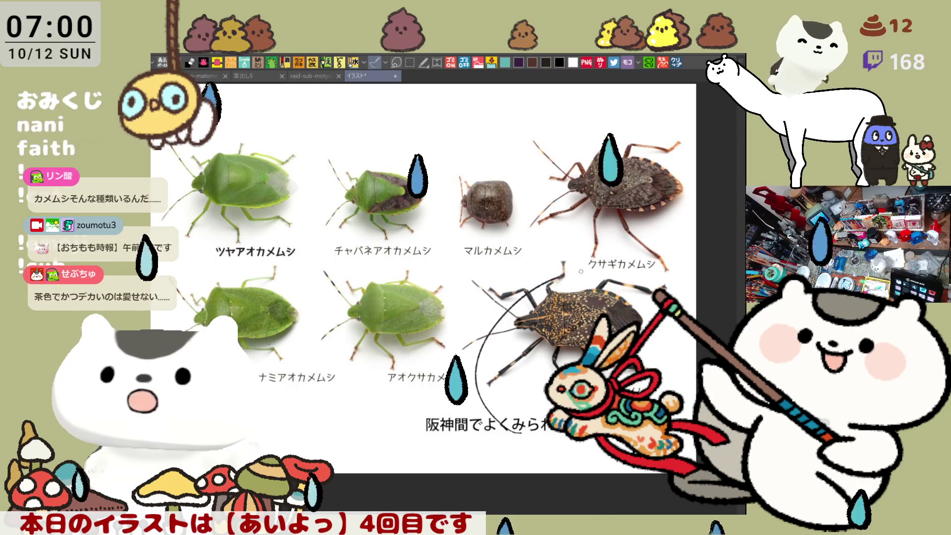
left_click_drag(584, 273, 518, 430)
key("ctrl+z")
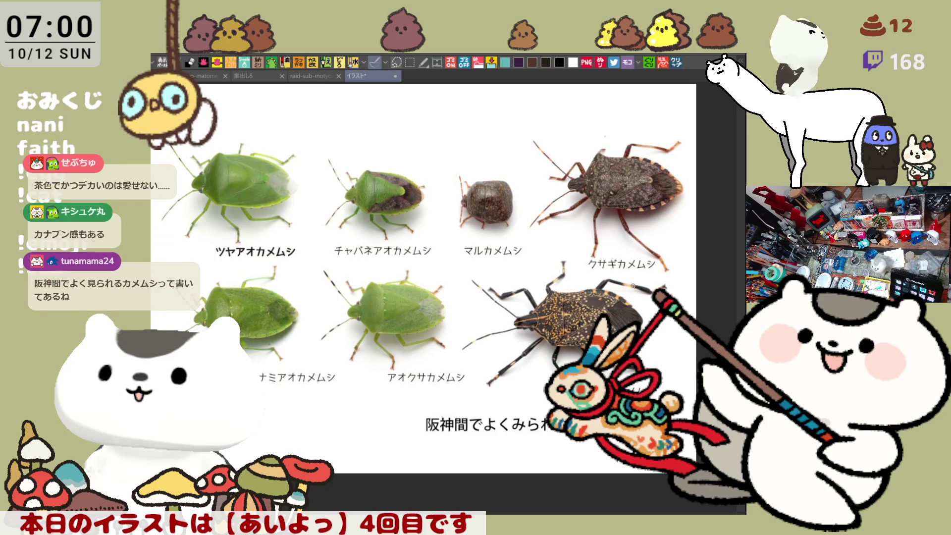
left_click_drag(630, 292, 620, 309)
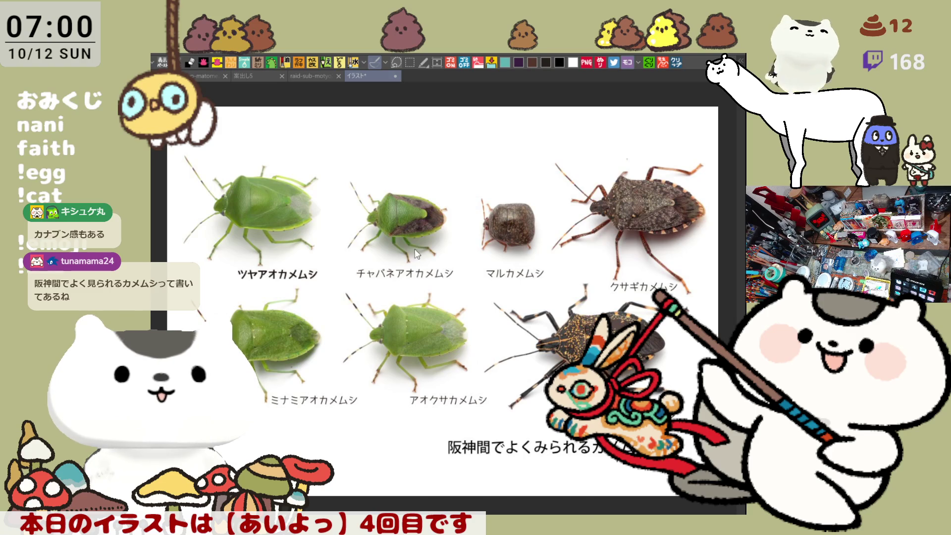
key("ctrl+w")
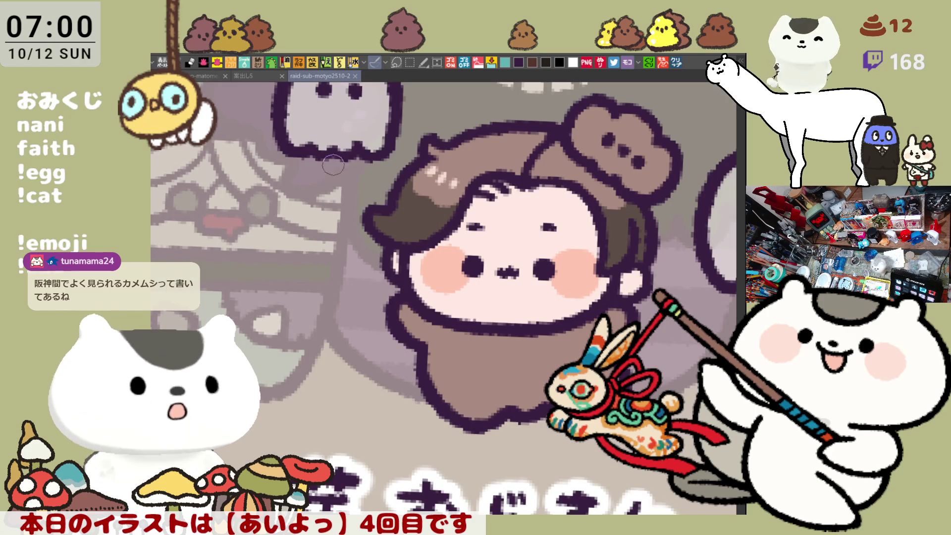
- Touch up the chibi's hair edge and fill her brown body with white
left_click_drag(333, 165, 301, 120)
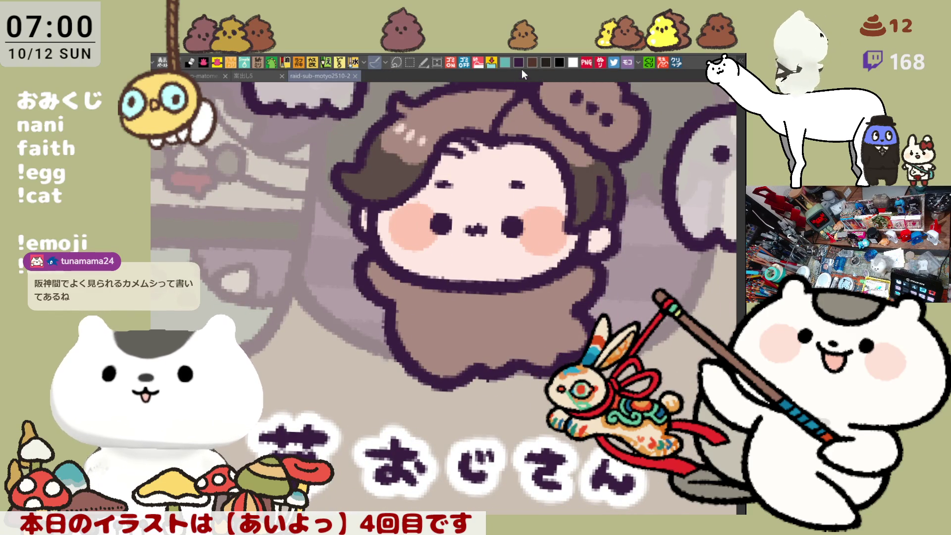
left_click_drag(358, 198, 355, 232)
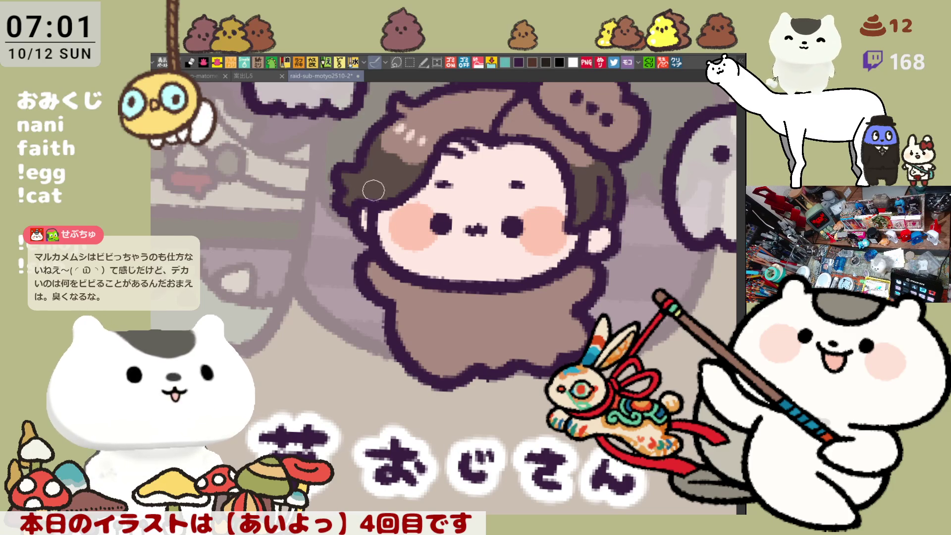
scroll(432, 249, "up", 1)
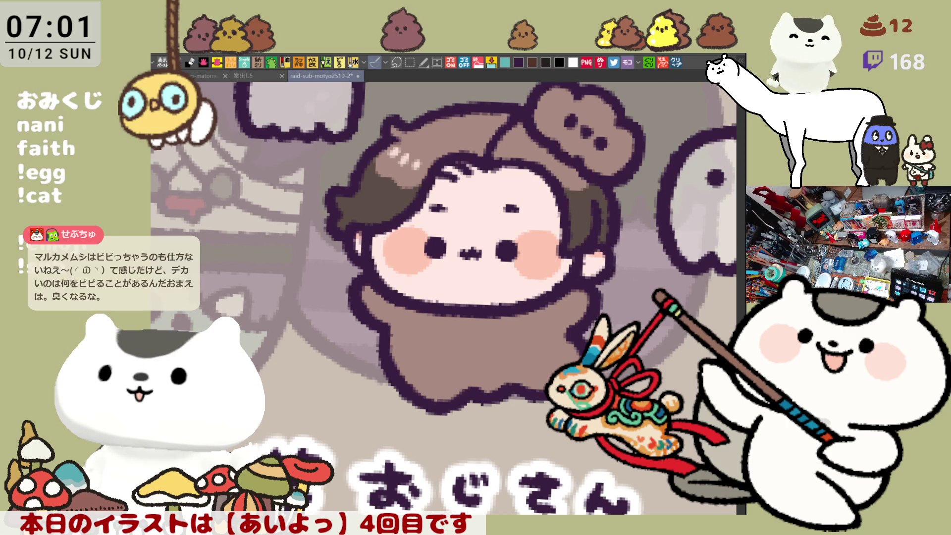
left_click(422, 384)
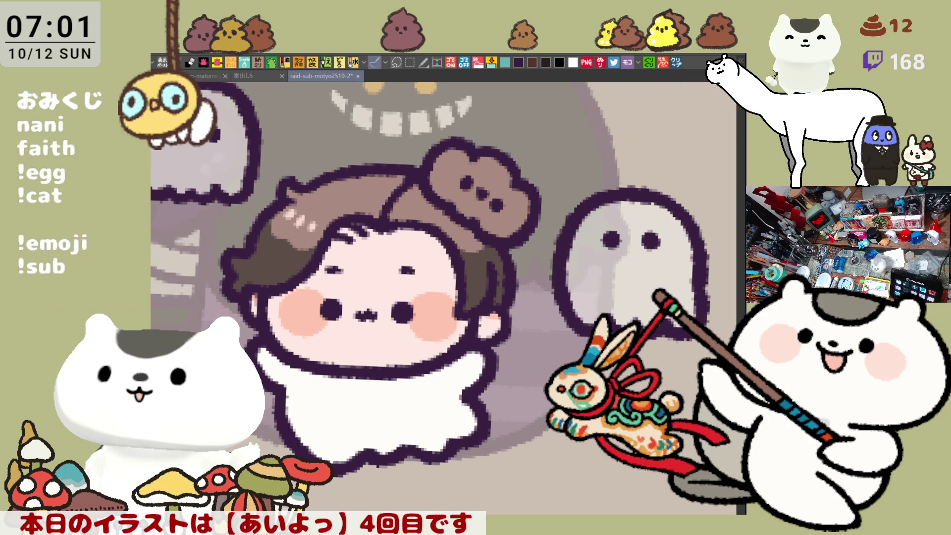
- Fill the cloud ornament orange, shade its upper-left and lower-right darker orange, and save
left_click(515, 198)
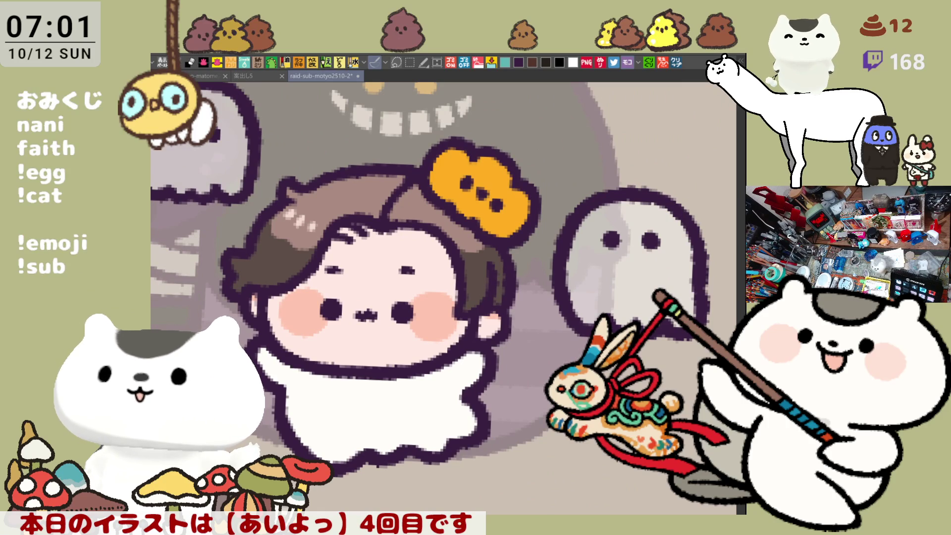
left_click_drag(446, 176, 445, 169)
mouse_move(488, 196)
left_mouse_down()
mouse_move(515, 213)
mouse_move(500, 221)
mouse_move(511, 223)
left_mouse_up()
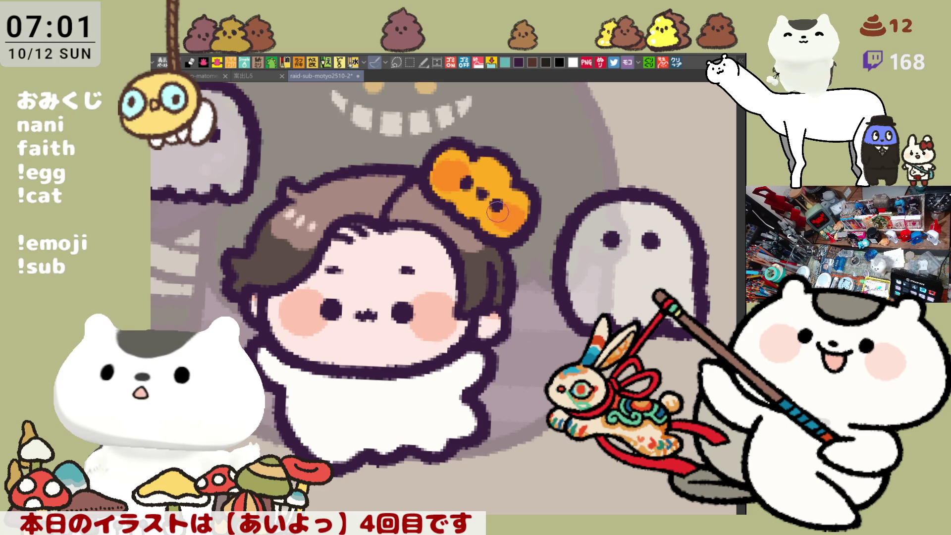
left_click_drag(487, 182, 452, 160)
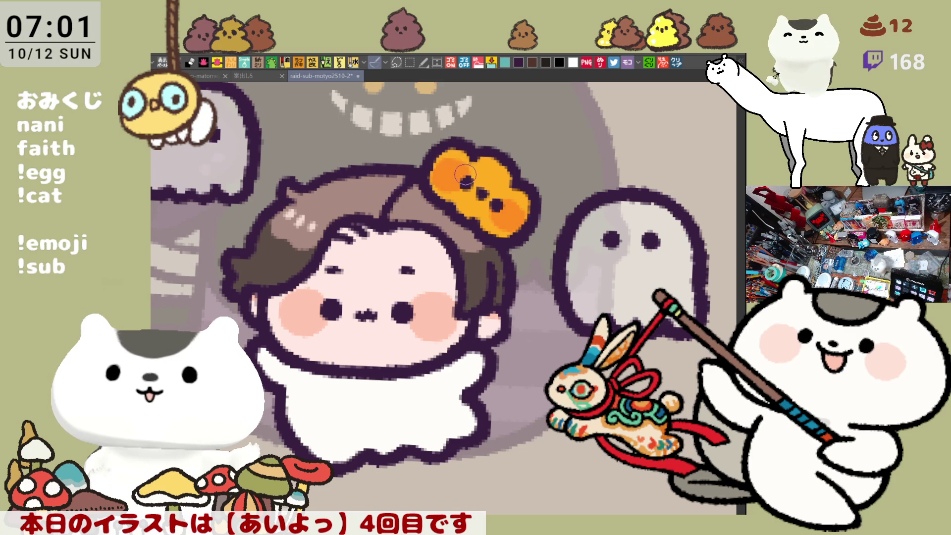
key("ctrl+s")
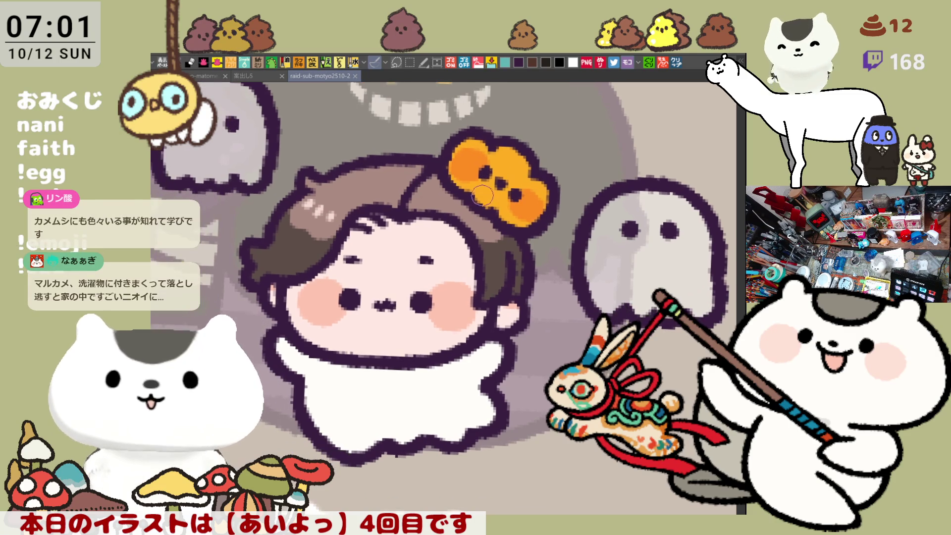
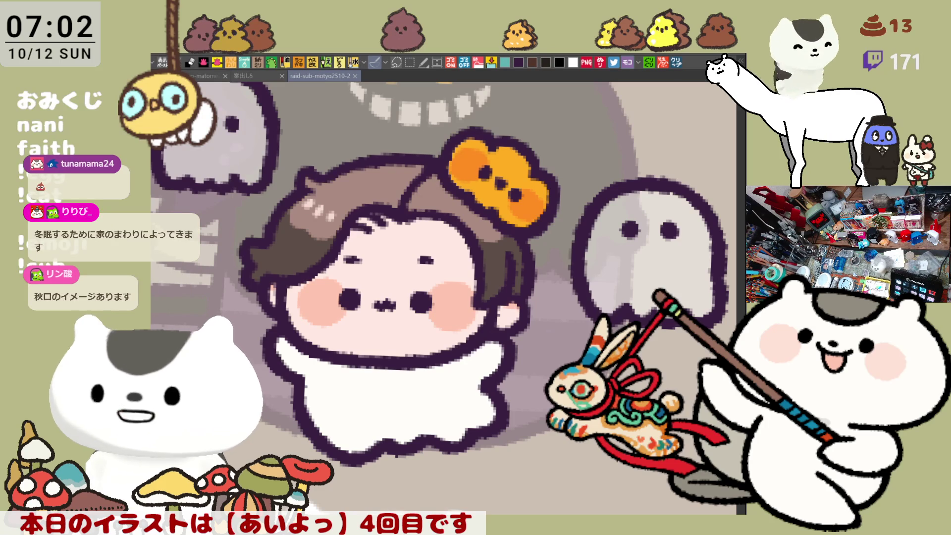
- Add a small mark to the brown-haired chibi's hair and zoom out
left_click(379, 218)
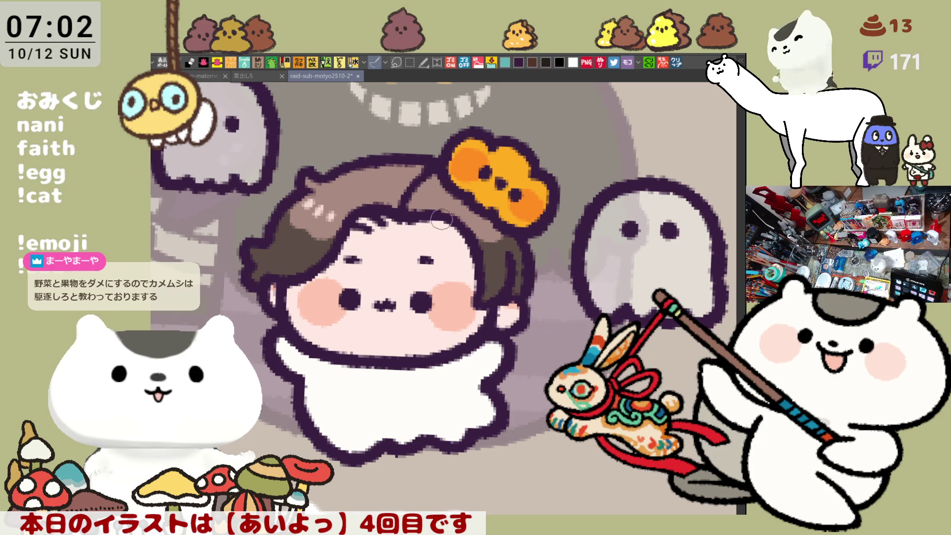
scroll(447, 222, "down", 6)
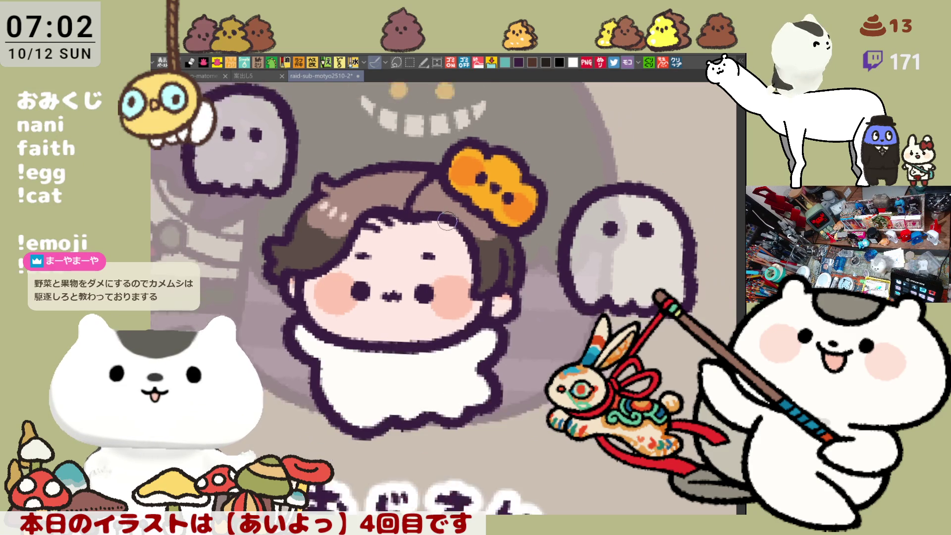
scroll(448, 221, "down", 2)
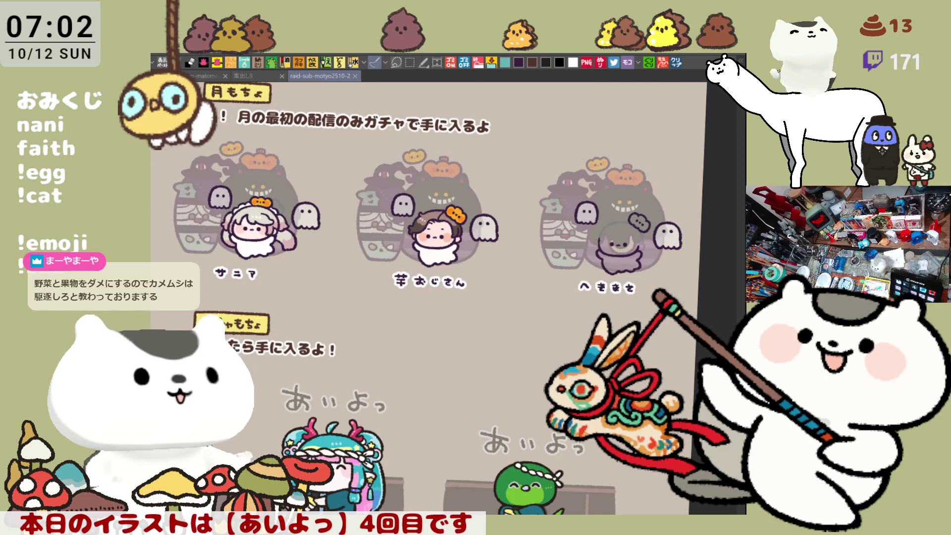
- Save the gacha sheet and zoom in on the faded third character slot
key("ctrl+s")
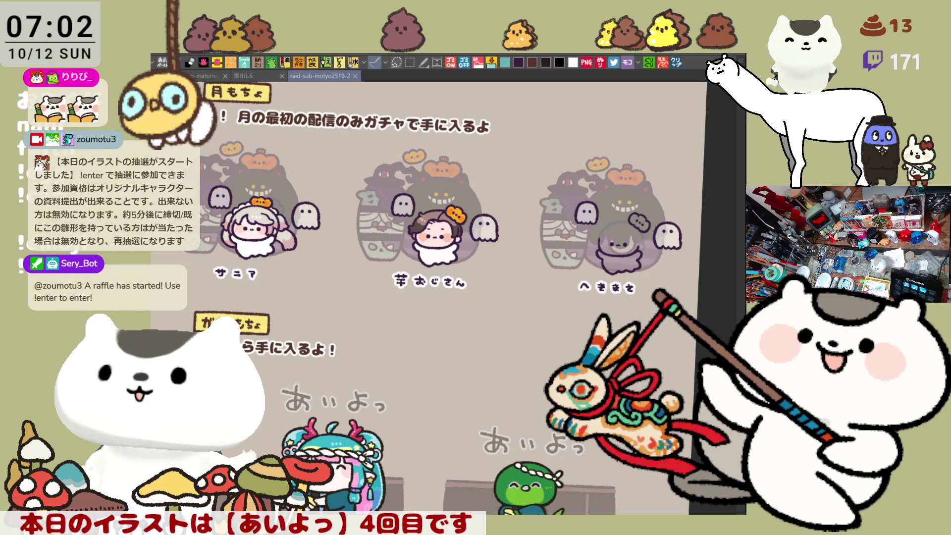
left_click_drag(578, 268, 475, 362)
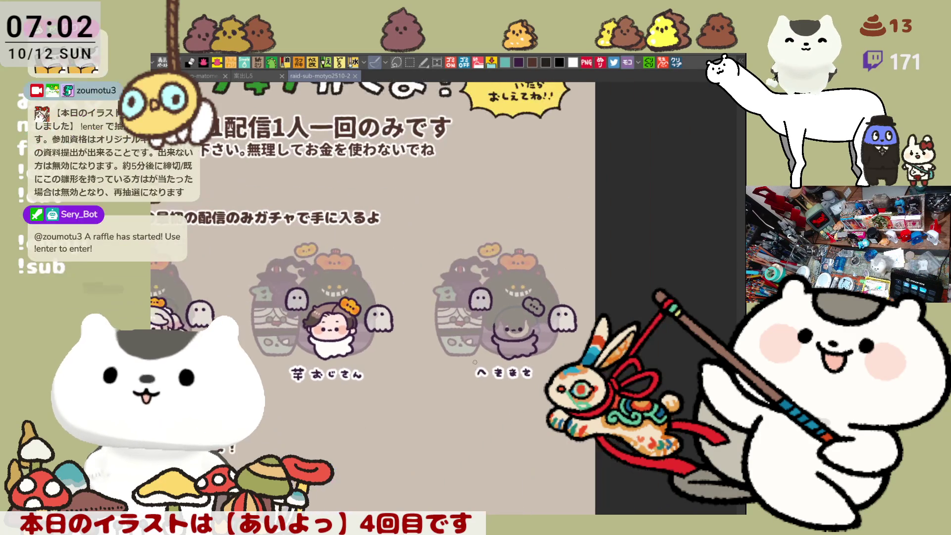
scroll(474, 362, "up", 5)
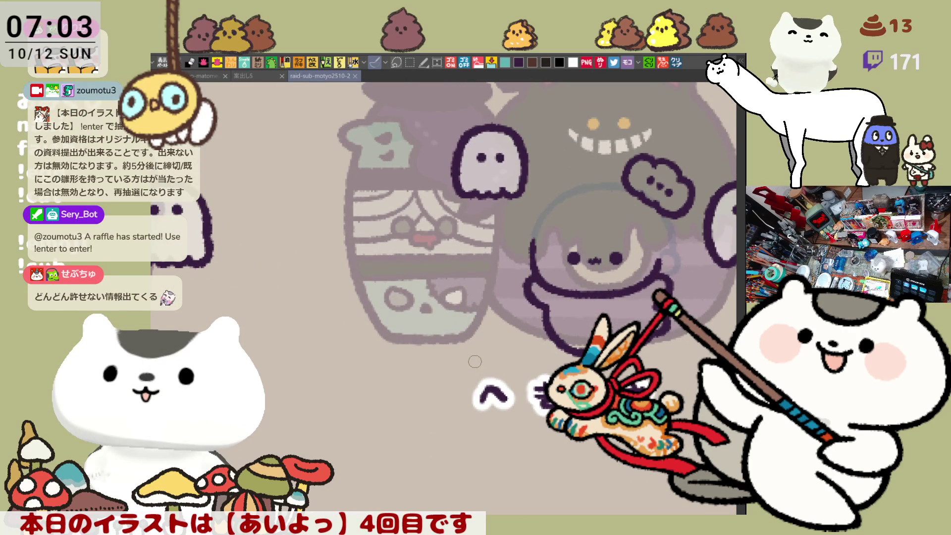
- Sketch the curled fringe hook across the new character's face, redrawing it several times
left_click_drag(475, 361, 402, 374)
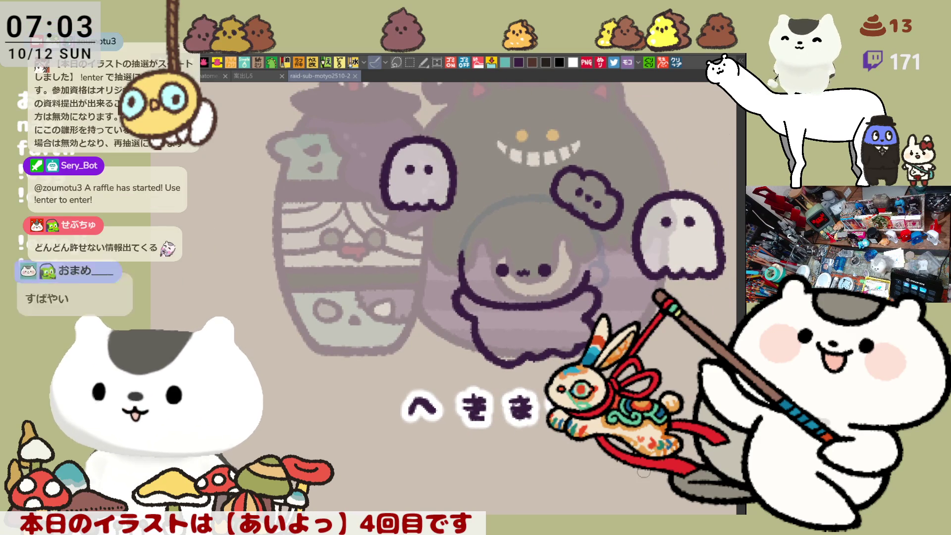
left_click_drag(559, 356, 539, 394)
scroll(539, 393, "up", 5)
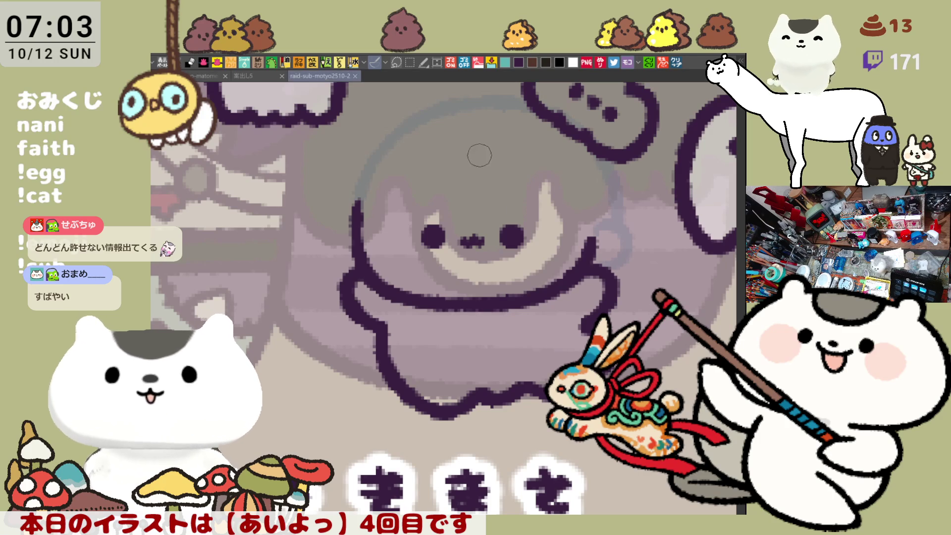
left_click_drag(484, 145, 524, 207)
key("ctrl+z")
left_click_drag(483, 155, 524, 217)
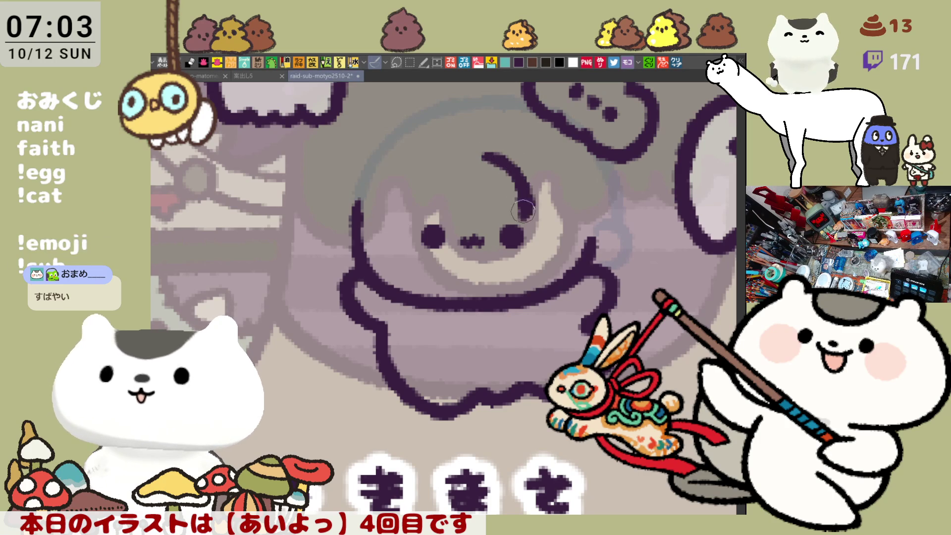
key("ctrl+z")
mouse_move(475, 147)
left_mouse_down()
mouse_move(515, 178)
mouse_move(522, 200)
mouse_move(552, 186)
mouse_move(517, 208)
mouse_move(552, 190)
left_mouse_up()
key("ctrl+z")
key("ctrl+z")
key("ctrl+z")
key("ctrl+z")
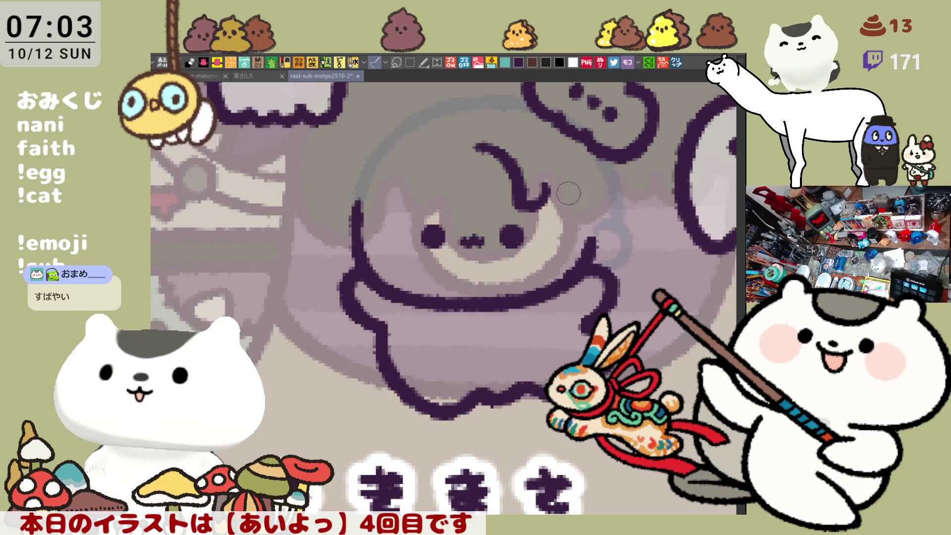
- Try several strands bending down from the fringe hook, undoing each attempt
left_click_drag(542, 184, 562, 238)
key("ctrl+z")
mouse_move(540, 184)
left_mouse_down()
mouse_move(555, 228)
mouse_move(541, 199)
mouse_move(575, 243)
mouse_move(597, 231)
left_mouse_up()
key("ctrl+z")
key("ctrl+z")
mouse_move(544, 186)
left_mouse_down()
mouse_move(575, 247)
mouse_move(597, 233)
left_mouse_up()
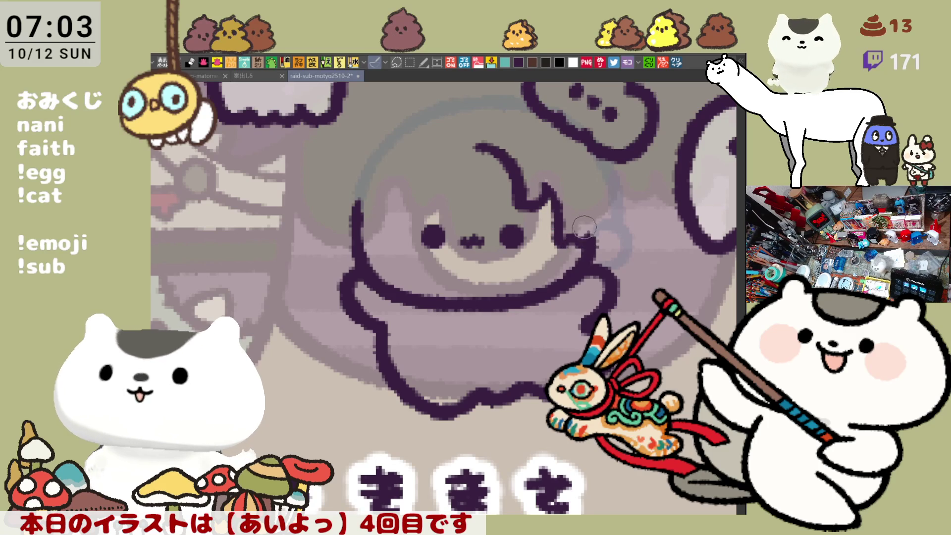
key("ctrl+z")
left_click_drag(545, 182, 590, 250)
key("ctrl+z")
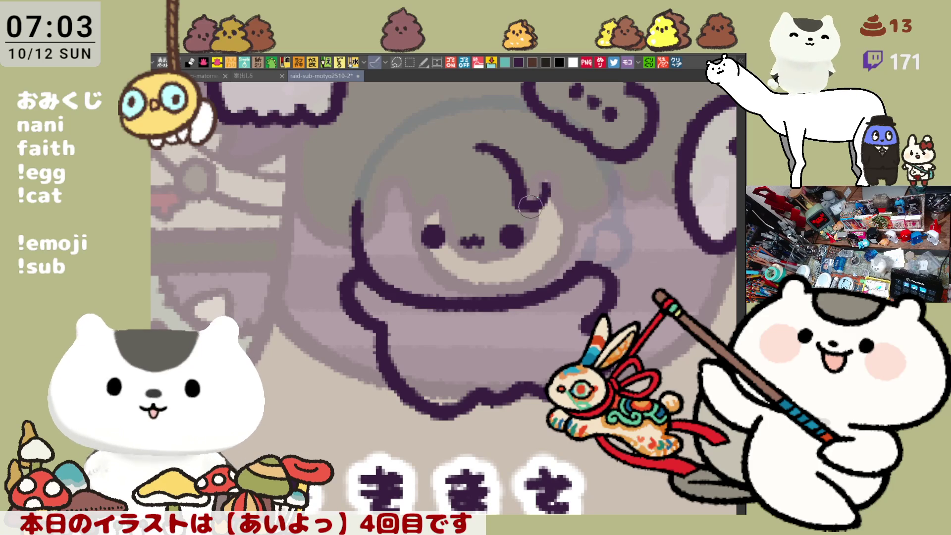
left_click_drag(543, 186, 569, 204)
key("ctrl+z")
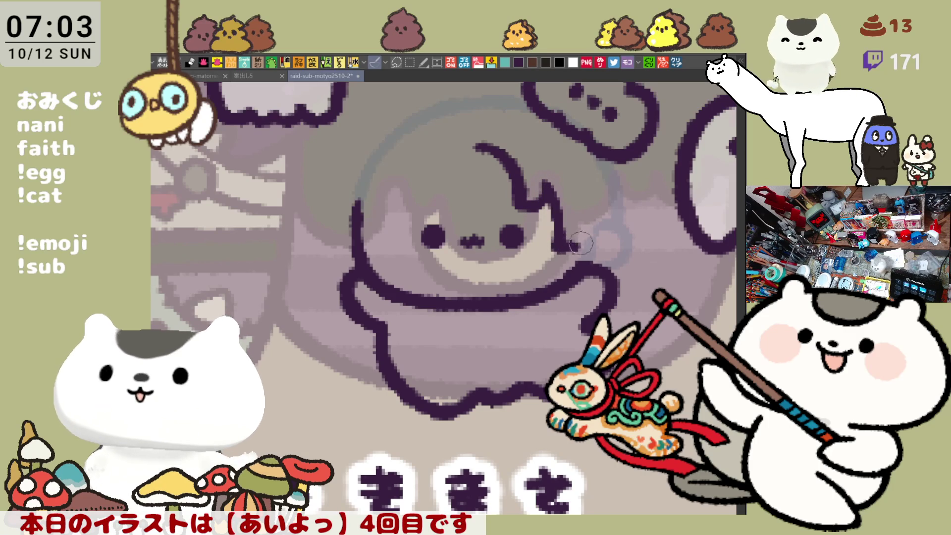
mouse_move(542, 183)
left_mouse_down()
mouse_move(565, 247)
mouse_move(587, 218)
mouse_move(594, 245)
left_mouse_up()
key("ctrl+z")
key("ctrl+z")
key("ctrl+z")
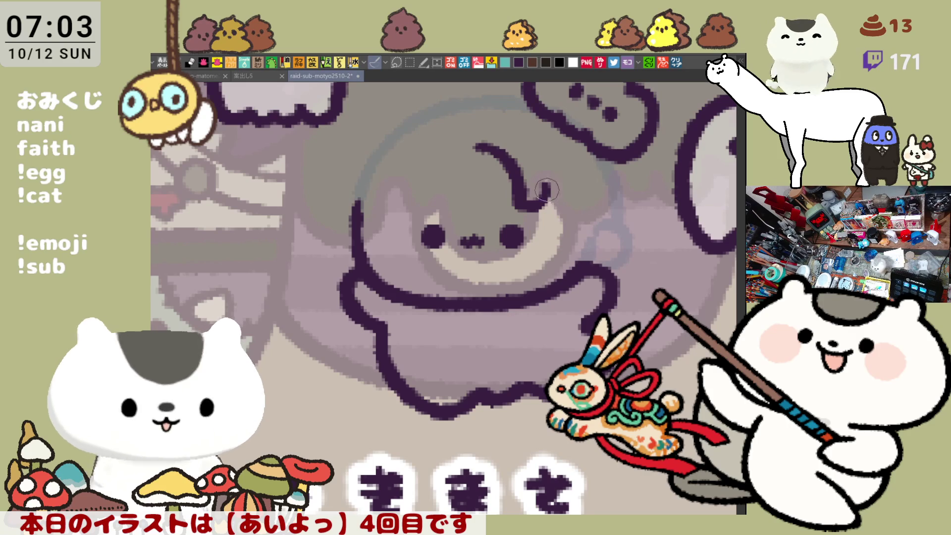
- Draw the hair strands hanging down the right side of the head, with their lower ends
mouse_move(546, 187)
left_mouse_down()
mouse_move(569, 250)
mouse_move(591, 245)
left_mouse_up()
left_click_drag(572, 178, 597, 247)
left_click_drag(588, 186, 592, 233)
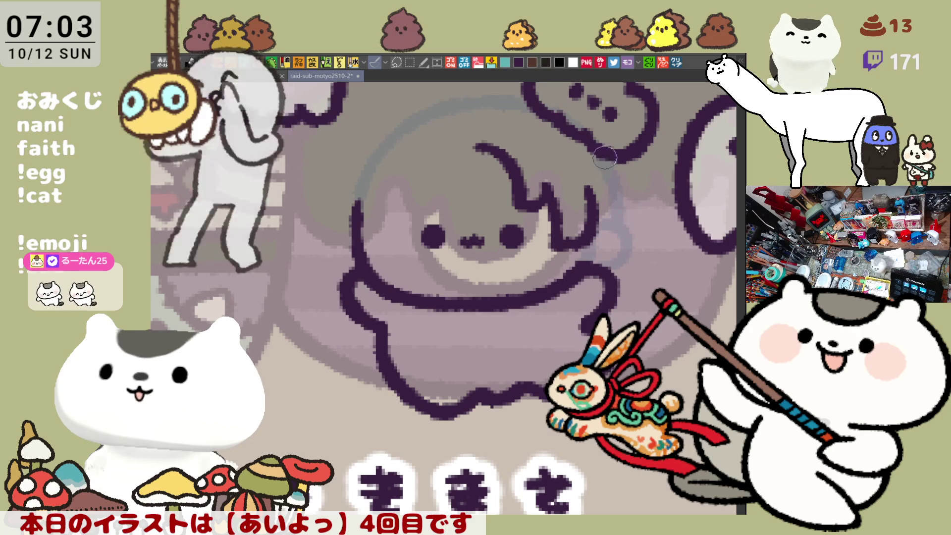
left_click_drag(617, 190, 623, 233)
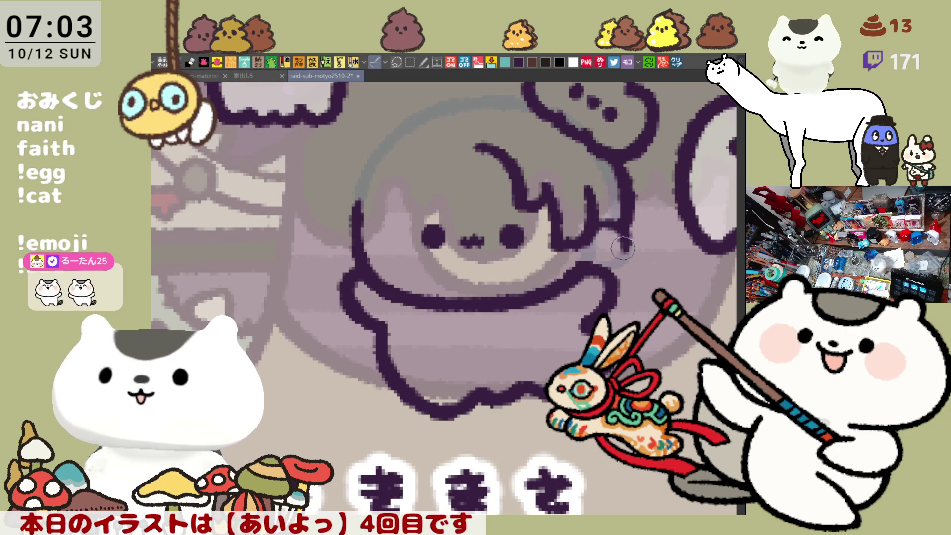
mouse_move(607, 226)
left_mouse_down()
mouse_move(595, 263)
mouse_move(605, 223)
mouse_move(594, 263)
mouse_move(604, 228)
mouse_move(594, 222)
mouse_move(594, 248)
left_mouse_up()
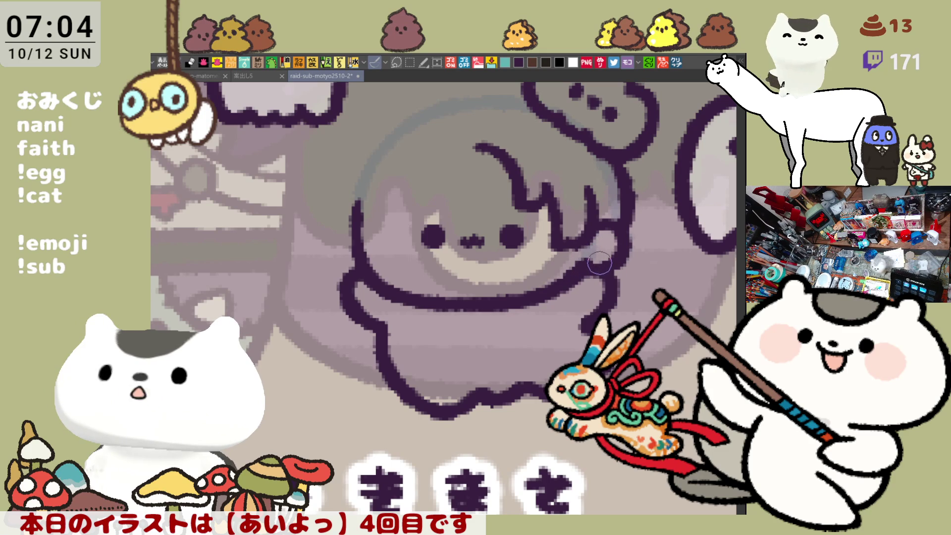
left_click_drag(476, 232, 542, 253)
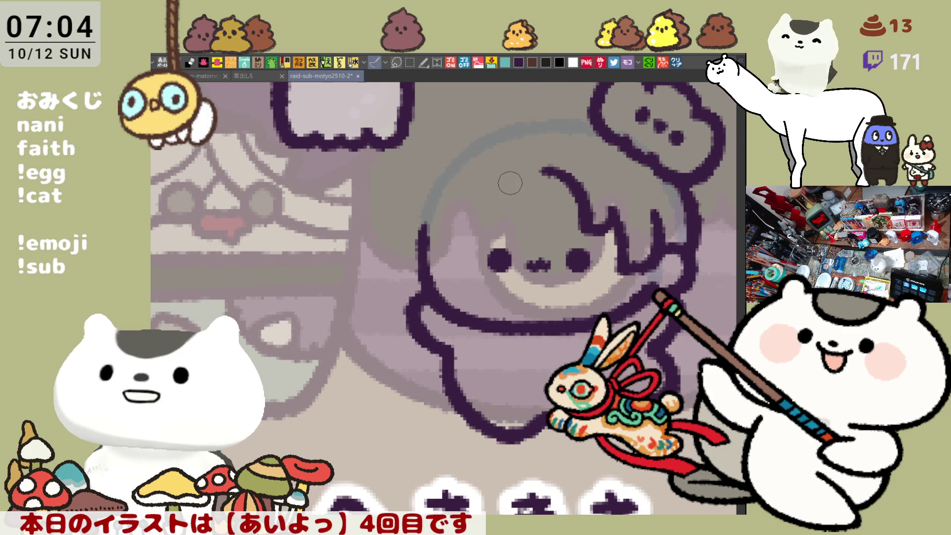
- Draw the hair arc on the head's left, close the top gap, and erase the excess
mouse_move(518, 171)
left_mouse_down()
mouse_move(477, 226)
mouse_move(458, 233)
left_mouse_up()
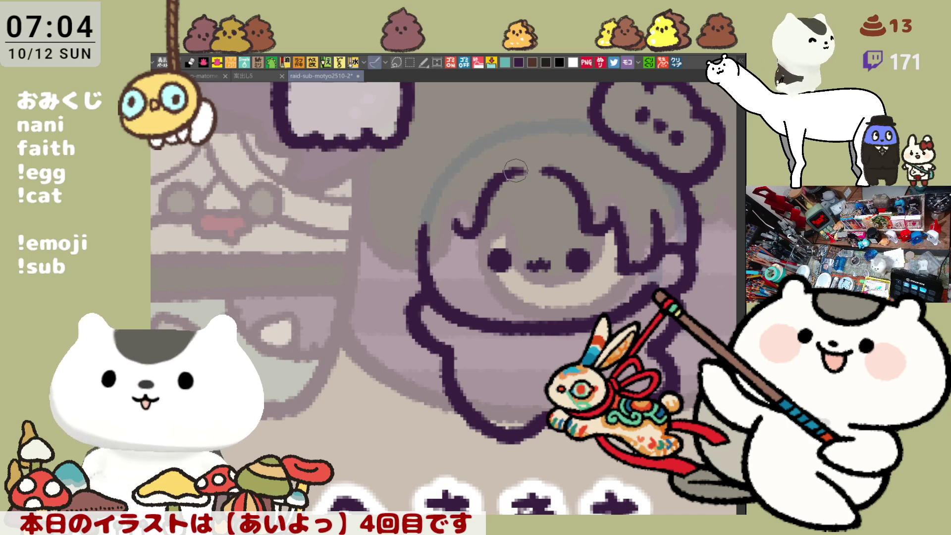
mouse_move(516, 170)
left_mouse_down()
mouse_move(549, 171)
mouse_move(576, 189)
mouse_move(539, 183)
left_mouse_up()
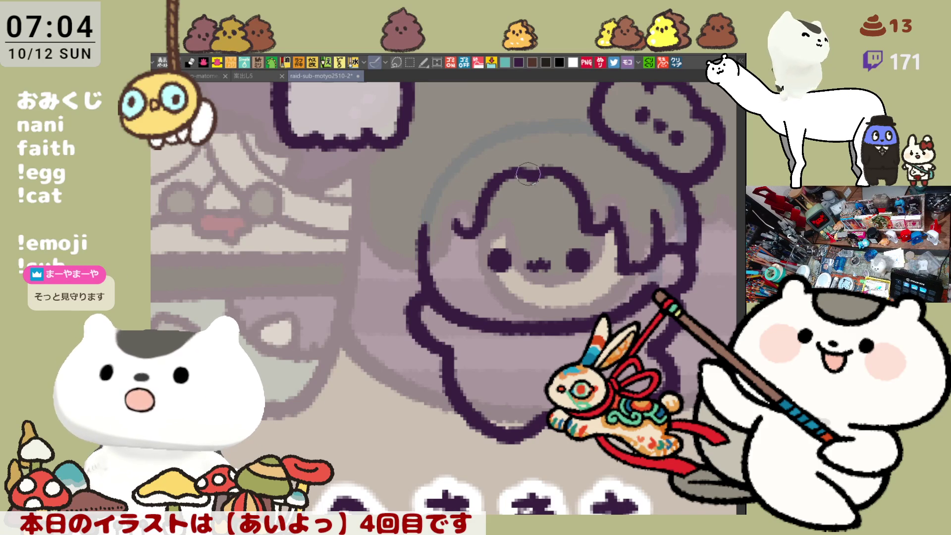
mouse_move(421, 219)
left_mouse_down()
mouse_move(409, 248)
mouse_move(427, 223)
mouse_move(440, 233)
mouse_move(459, 224)
left_mouse_up()
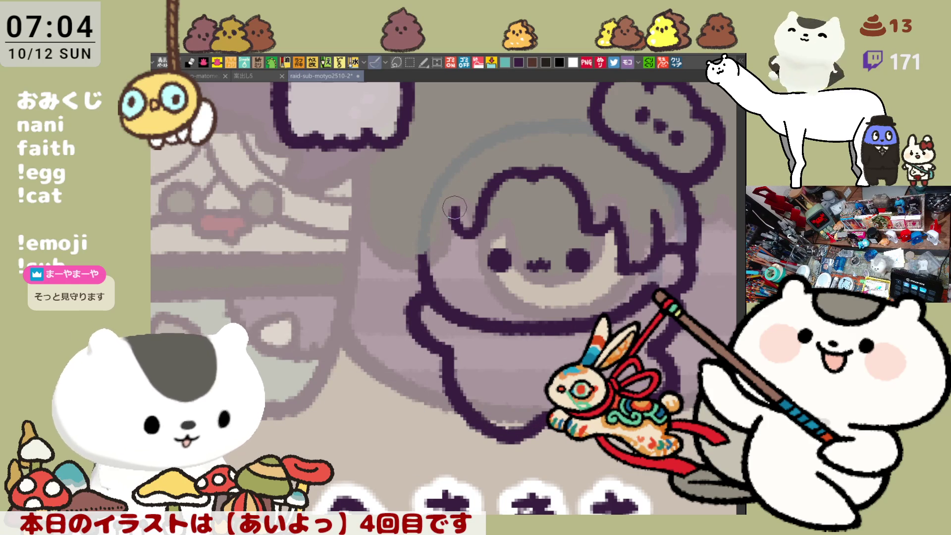
- Extend the left hair outline downward, retrying the stroke several times
left_click_drag(460, 205, 442, 259)
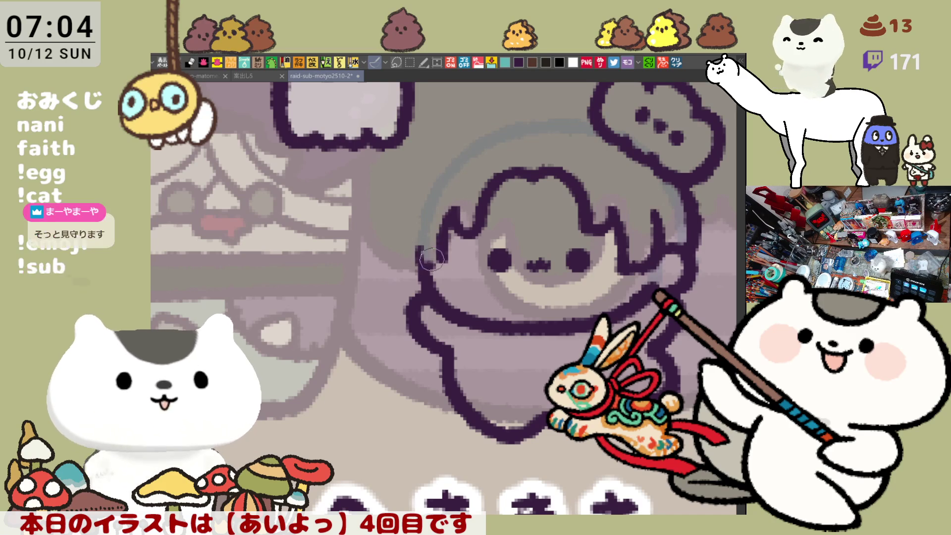
left_click_drag(415, 242, 420, 261)
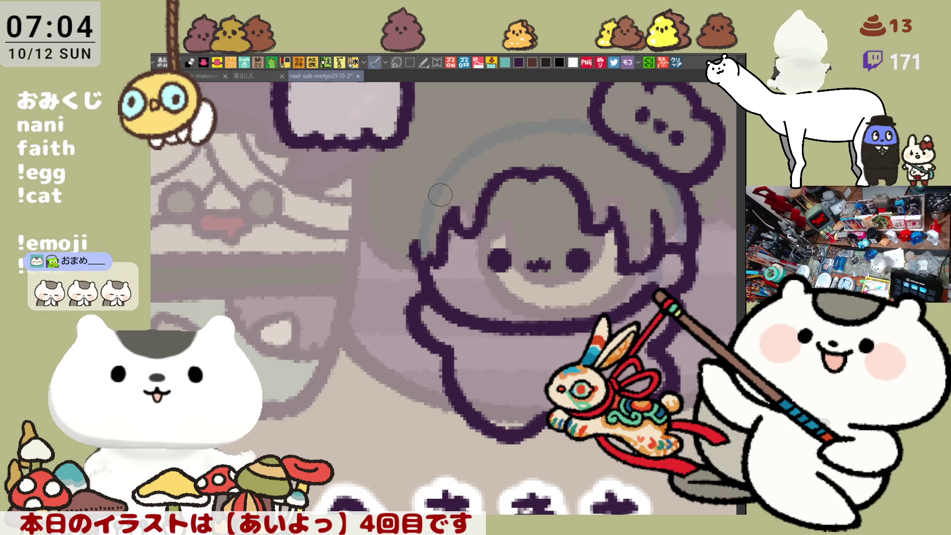
left_click_drag(430, 186, 411, 268)
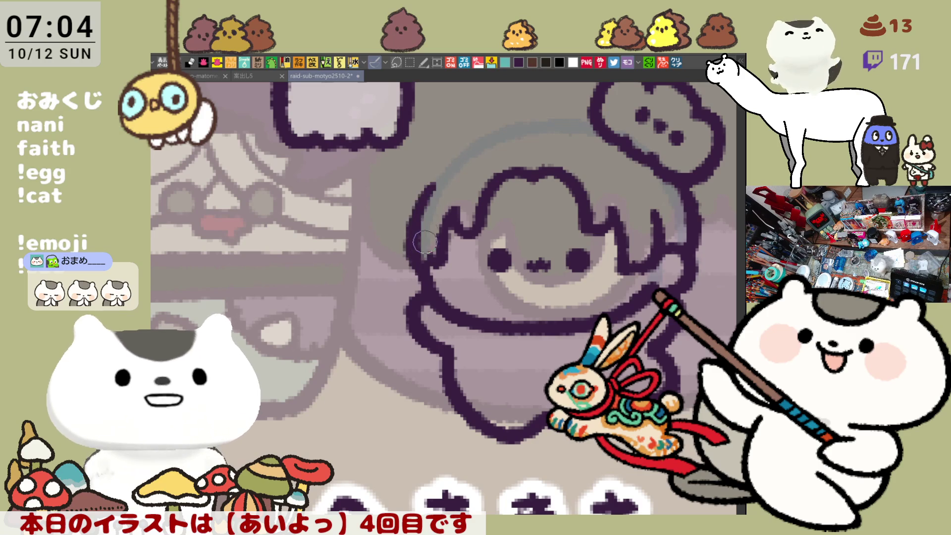
left_click_drag(424, 179, 418, 259)
key("ctrl+z")
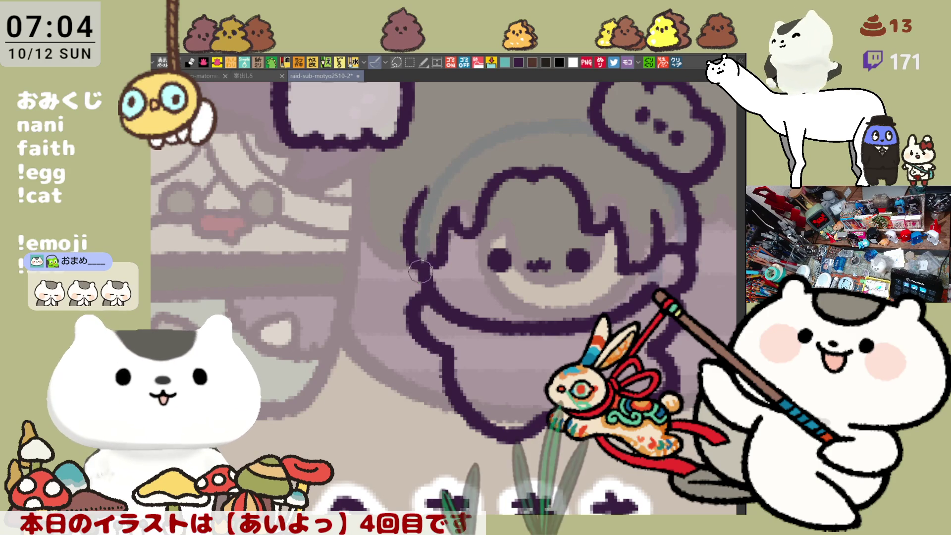
key("ctrl+z")
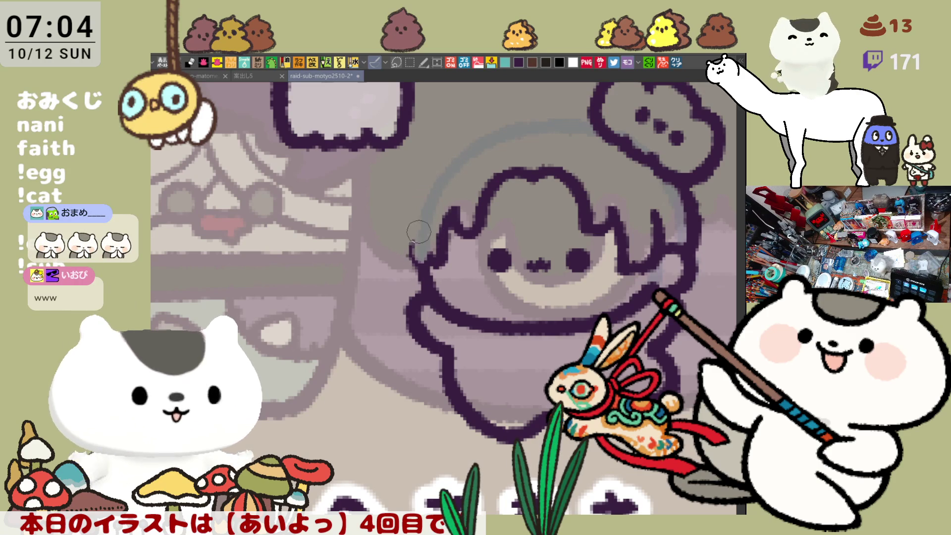
left_click_drag(416, 206, 416, 278)
key("ctrl+z")
left_click_drag(416, 202, 421, 250)
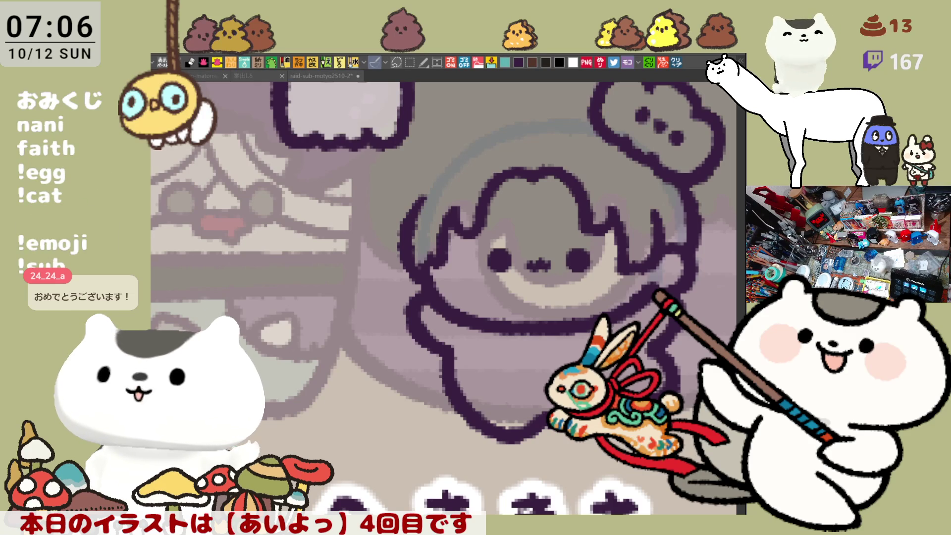
- Bring the raid-sub-motyo2510-2 drawing canvas back into focus
left_click(462, 198)
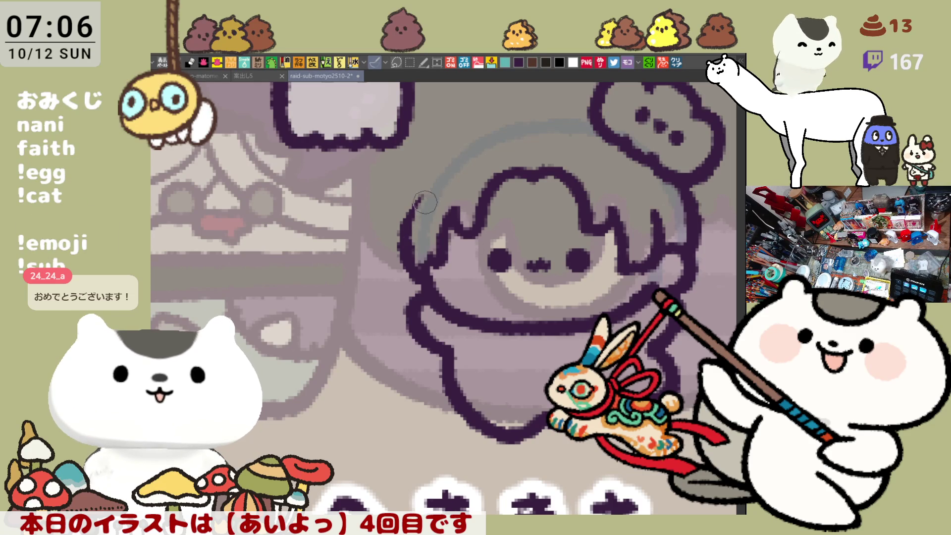
- Retry the left outline of the chibi's hair several times
left_click_drag(443, 166, 402, 250)
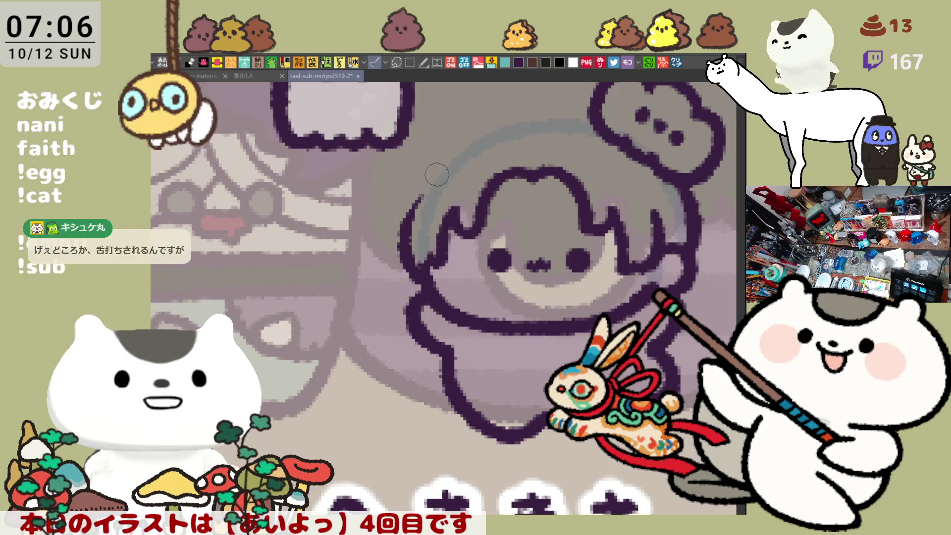
key("ctrl+z")
left_click_drag(443, 166, 399, 258)
key("ctrl+z")
left_click_drag(441, 168, 402, 245)
key("ctrl+z")
mouse_move(442, 157)
left_mouse_down()
mouse_move(401, 248)
mouse_move(410, 242)
left_mouse_up()
key("ctrl+z")
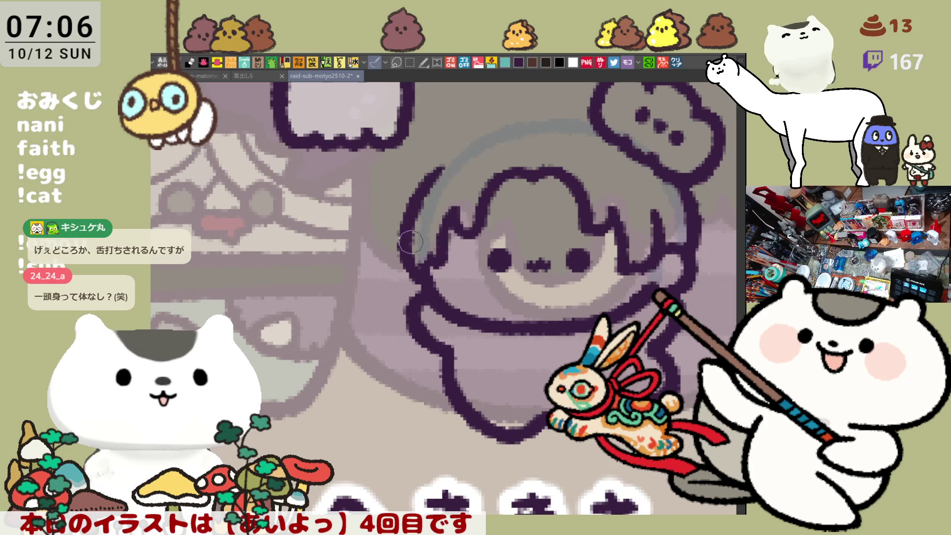
- Redraw the left hair outline, mirror the view to check it, and open the sticker sheet
key("ctrl+z")
left_click_drag(445, 157, 402, 247)
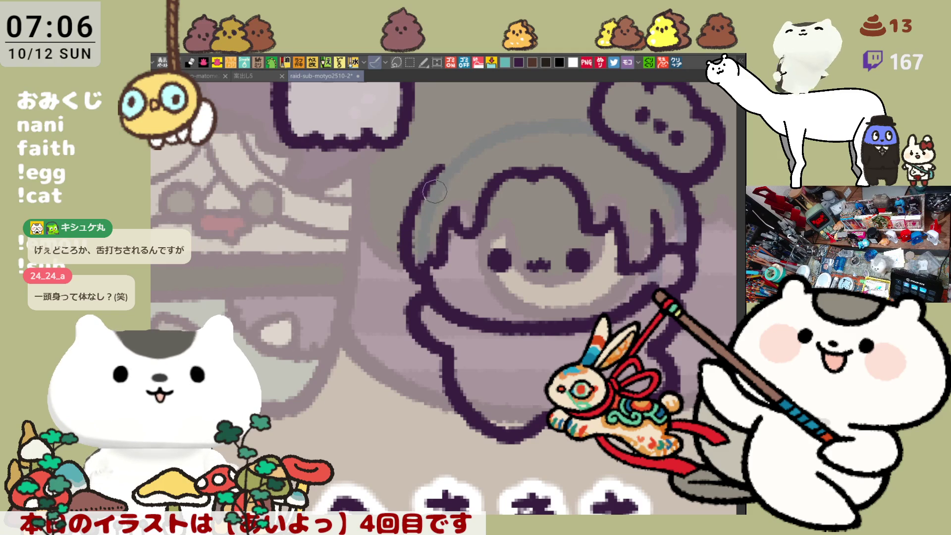
key("h")
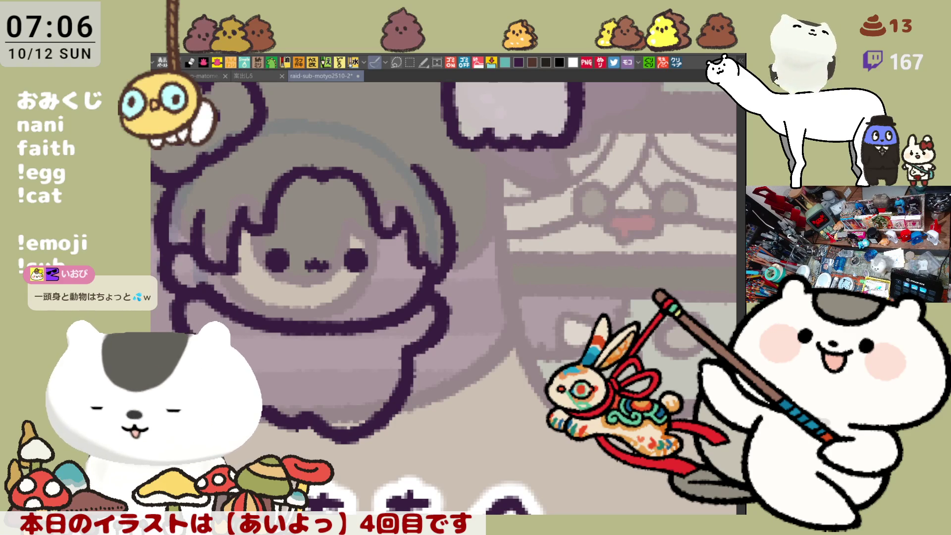
left_click(682, 59)
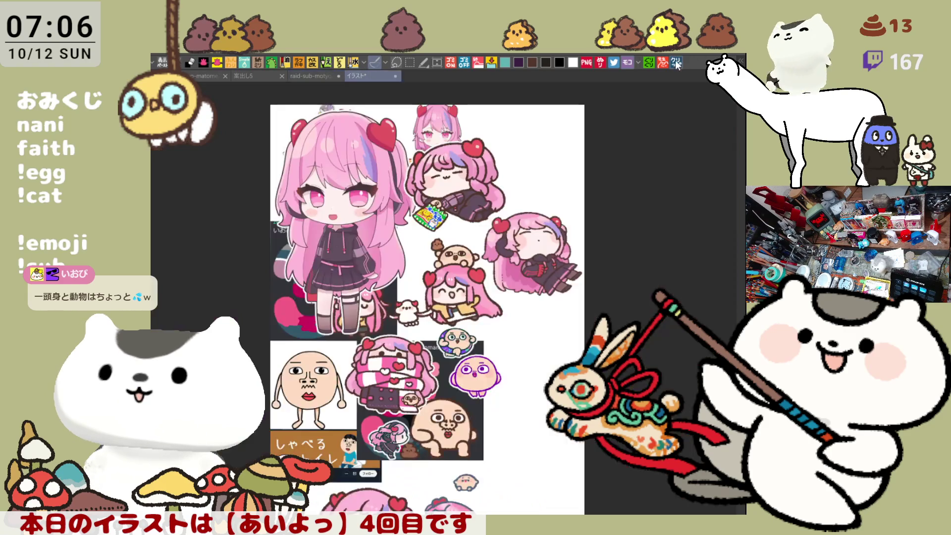
- Zoom in on the egg-faced character on the sticker sheet, then close the sheet
scroll(295, 429, "up", 1)
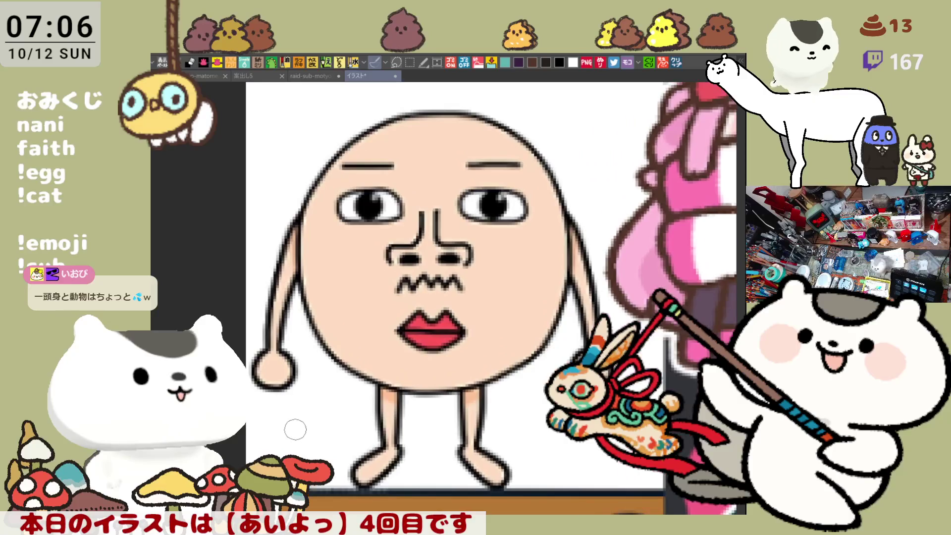
scroll(295, 430, "up", 1)
scroll(295, 430, "down", 2)
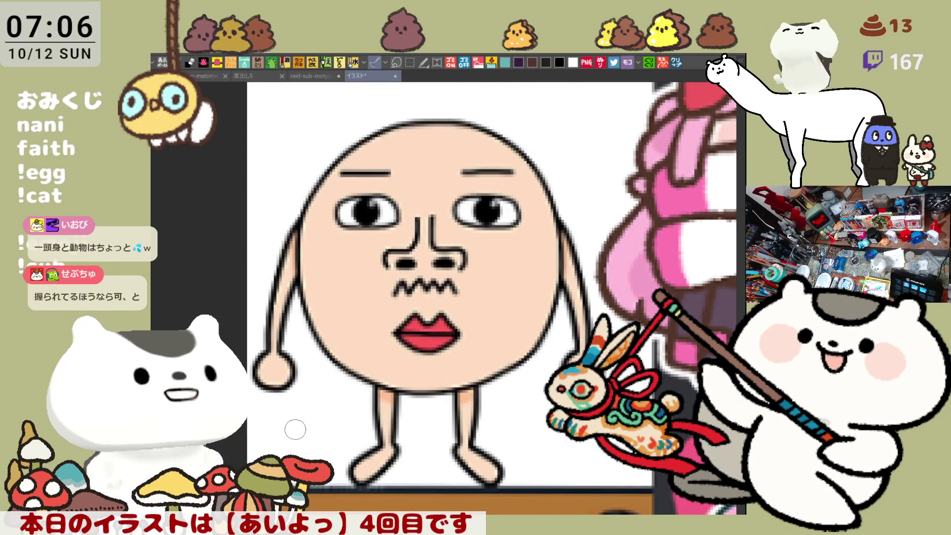
scroll(295, 429, "down", 1)
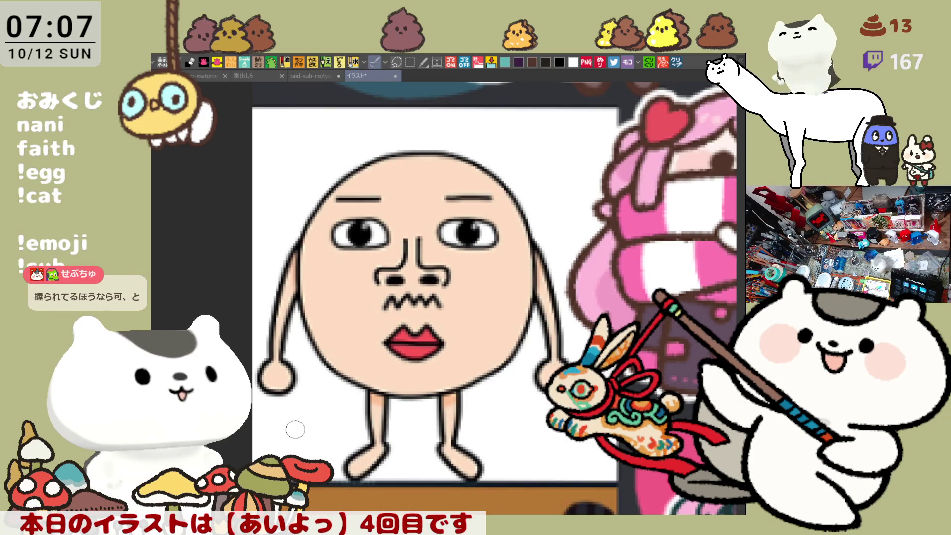
scroll(295, 430, "up", 2)
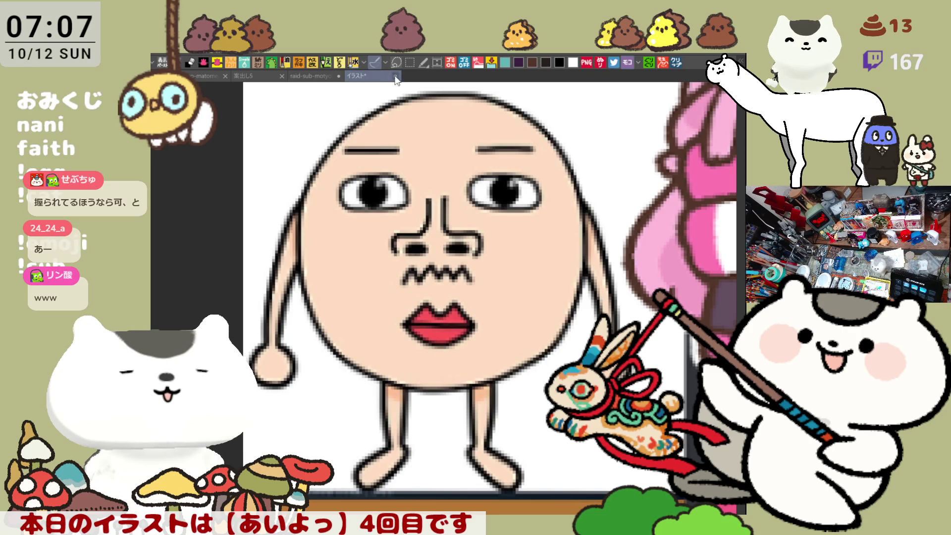
key("ctrl+w")
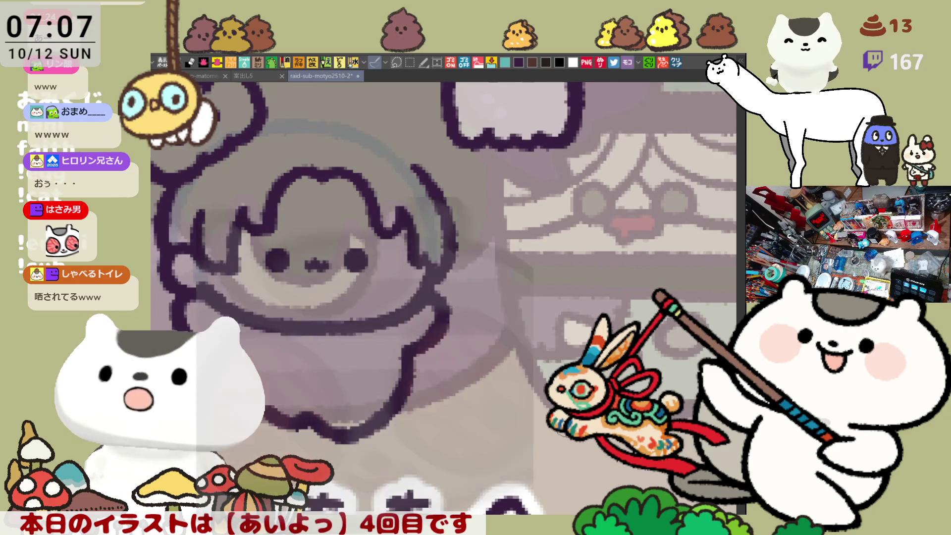
- Draw the arc over the chibi's head, redrawing it several times
scroll(543, 410, "left", 5)
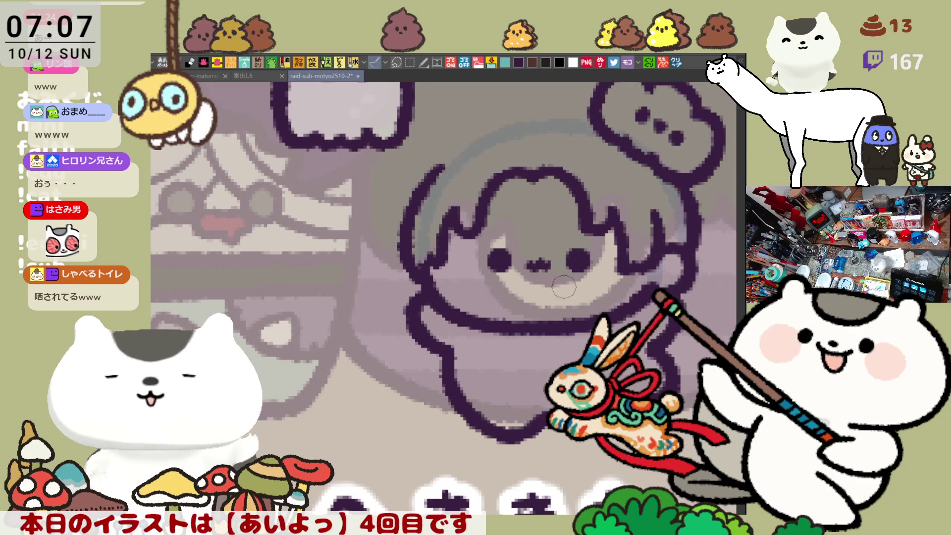
mouse_move(463, 139)
left_mouse_down()
mouse_move(549, 115)
mouse_move(574, 119)
left_mouse_up()
key("ctrl+z")
left_click_drag(461, 141, 592, 111)
key("ctrl+z")
left_click_drag(458, 142, 585, 113)
key("ctrl+z")
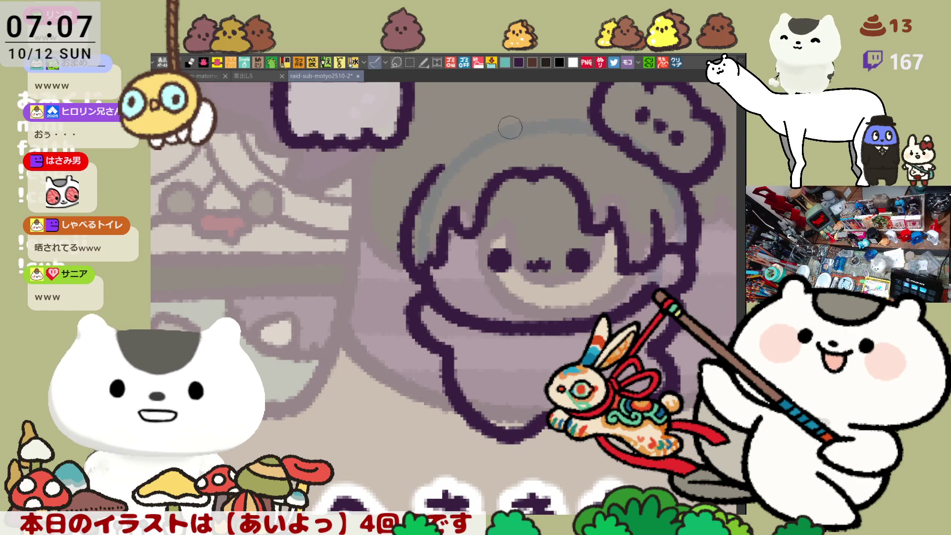
left_click_drag(458, 144, 597, 111)
key("ctrl+z")
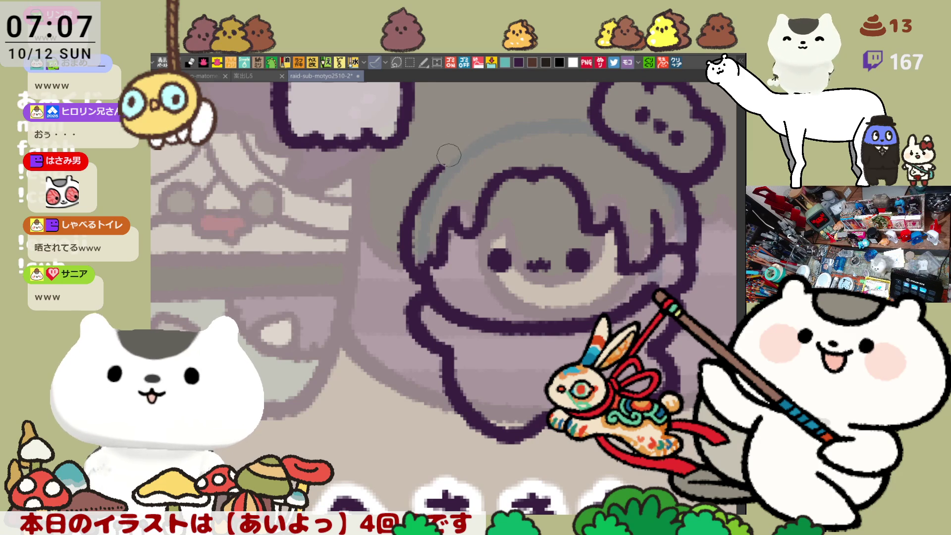
left_click_drag(449, 155, 596, 112)
key("ctrl+z")
left_click_drag(454, 151, 547, 117)
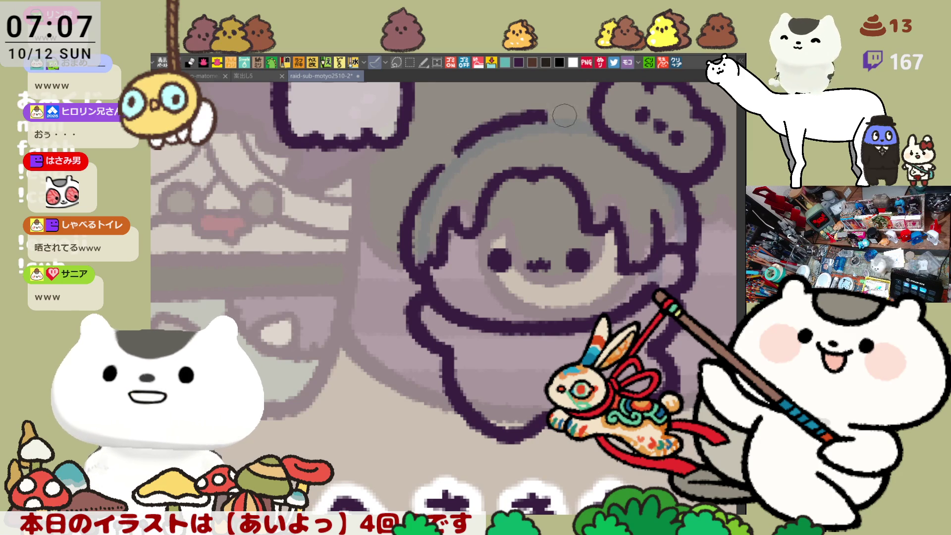
key("ctrl+z")
key("ctrl+z")
mouse_move(443, 154)
left_mouse_down()
mouse_move(515, 111)
mouse_move(593, 121)
left_mouse_up()
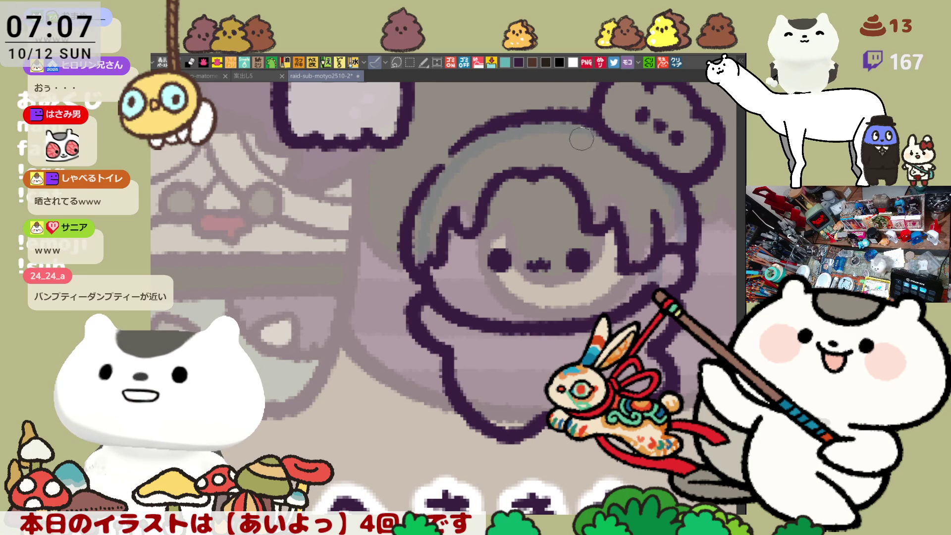
- Retry the hair-top outline across the head, then pan to show the ghost on the right
scroll(507, 234, "up", 1)
mouse_move(476, 171)
left_mouse_down()
mouse_move(545, 138)
mouse_move(619, 146)
left_mouse_up()
key("ctrl+z")
mouse_move(477, 171)
left_mouse_down()
mouse_move(606, 136)
mouse_move(626, 148)
left_mouse_up()
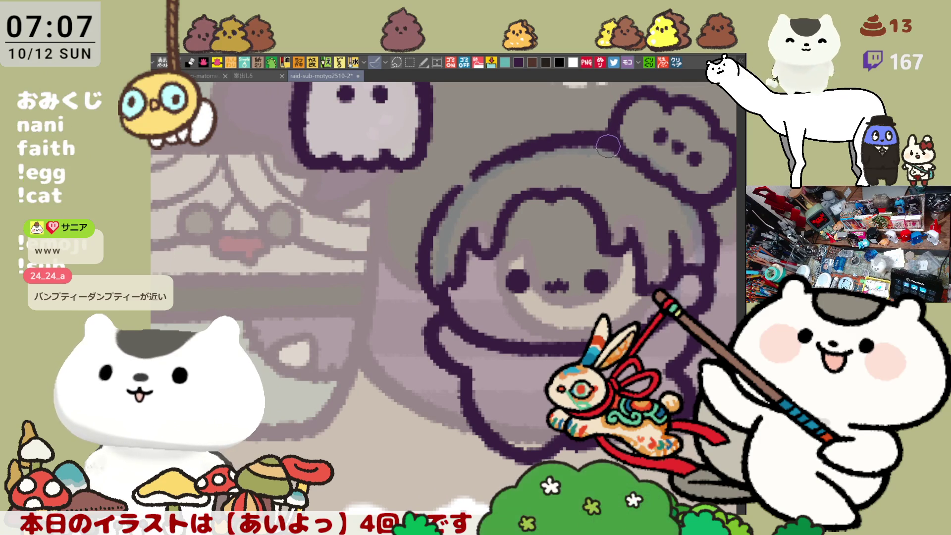
key("ctrl+z")
mouse_move(470, 166)
left_mouse_down()
mouse_move(561, 138)
mouse_move(626, 148)
mouse_move(477, 159)
mouse_move(611, 138)
mouse_move(621, 149)
left_mouse_up()
key("ctrl+z")
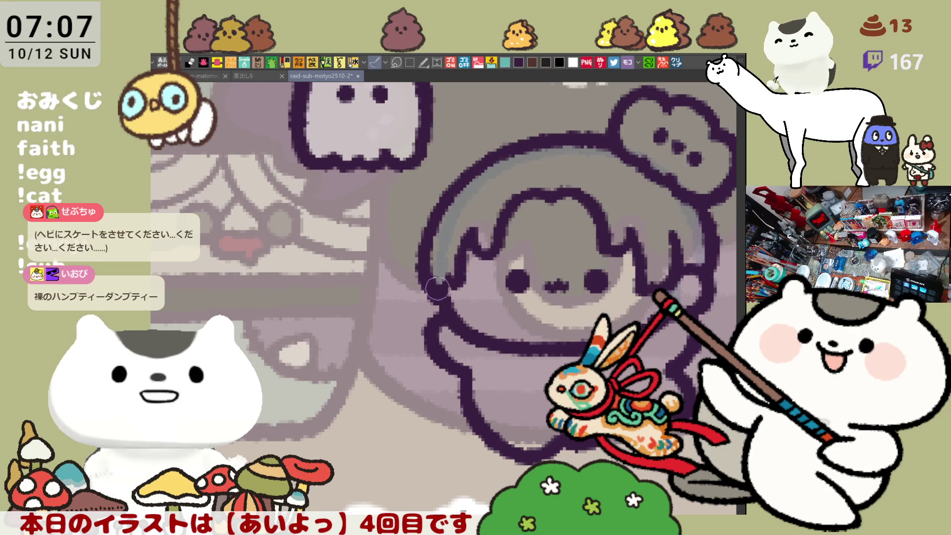
left_click_drag(439, 293, 385, 278)
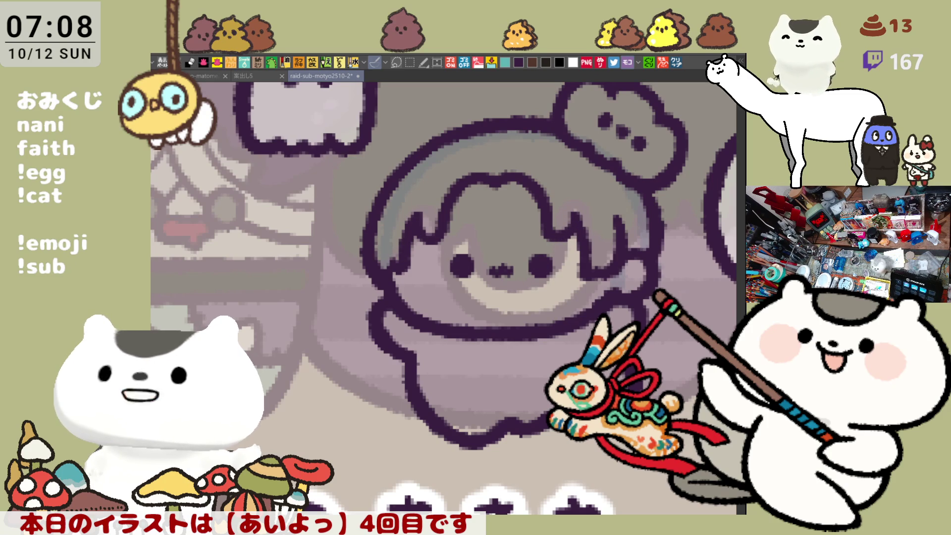
left_click_drag(585, 369, 543, 379)
scroll(525, 361, "up", 3)
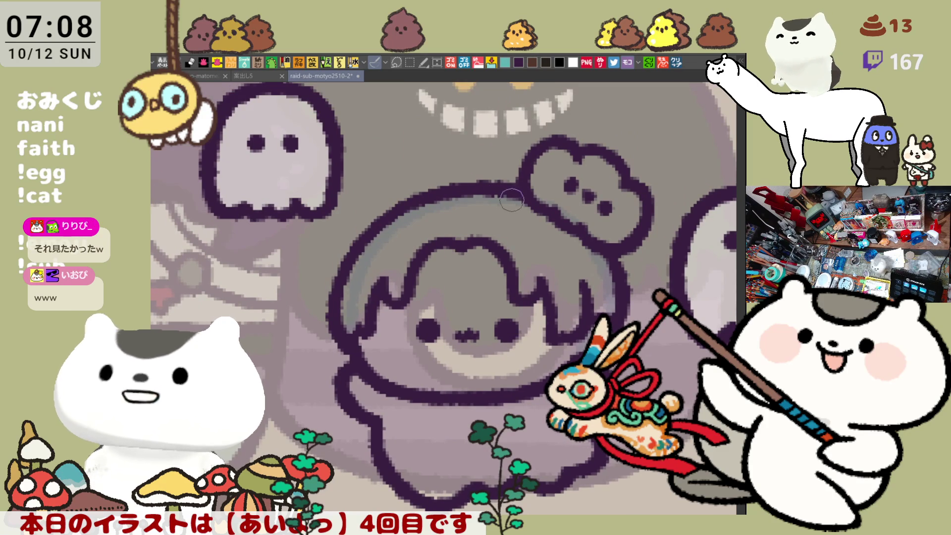
- Lasso-select and delete the cloud-shaped ornament's line art
key("m")
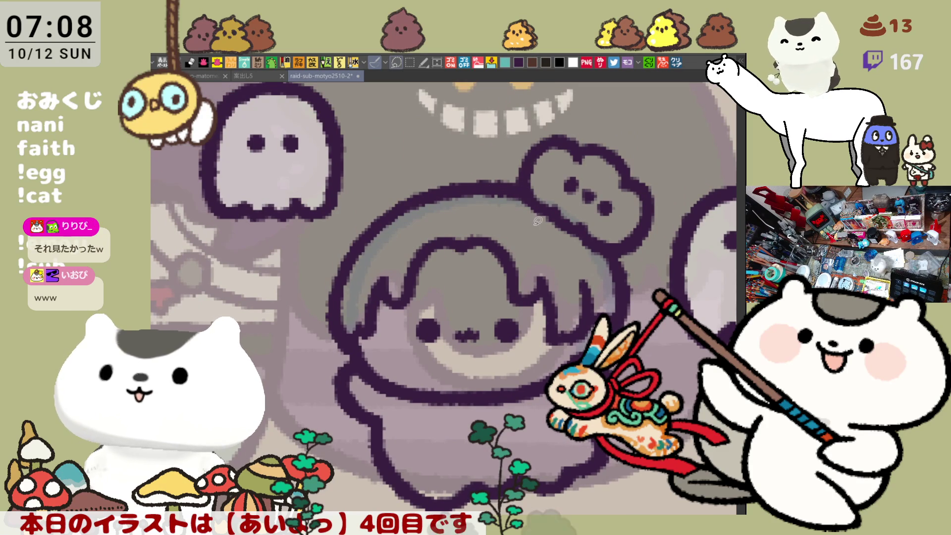
mouse_move(533, 229)
left_mouse_down()
mouse_move(673, 188)
mouse_move(647, 252)
left_mouse_up()
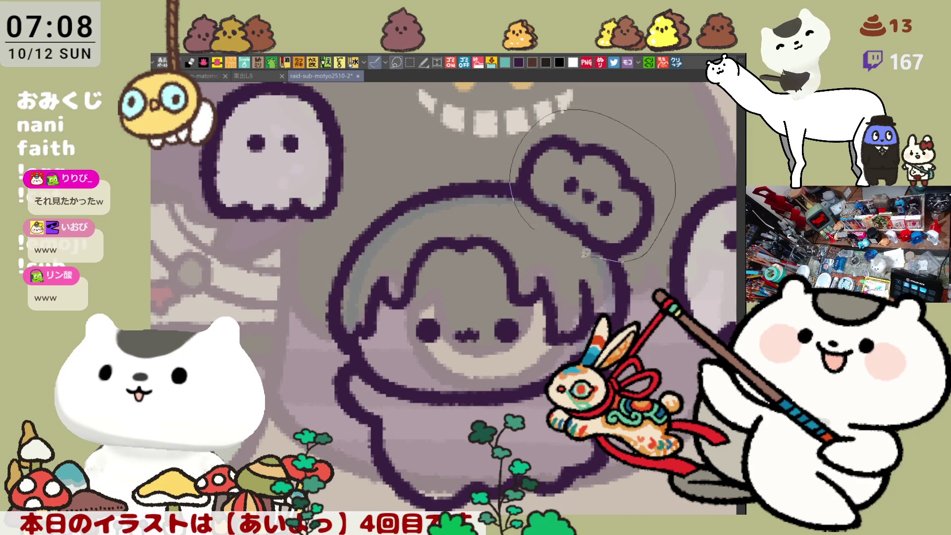
left_click_drag(586, 253, 525, 215)
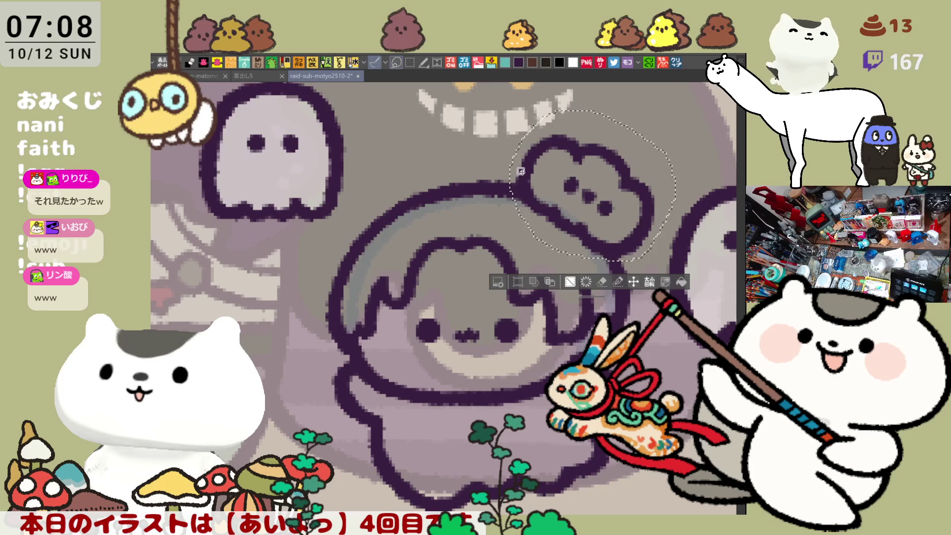
key("Delete")
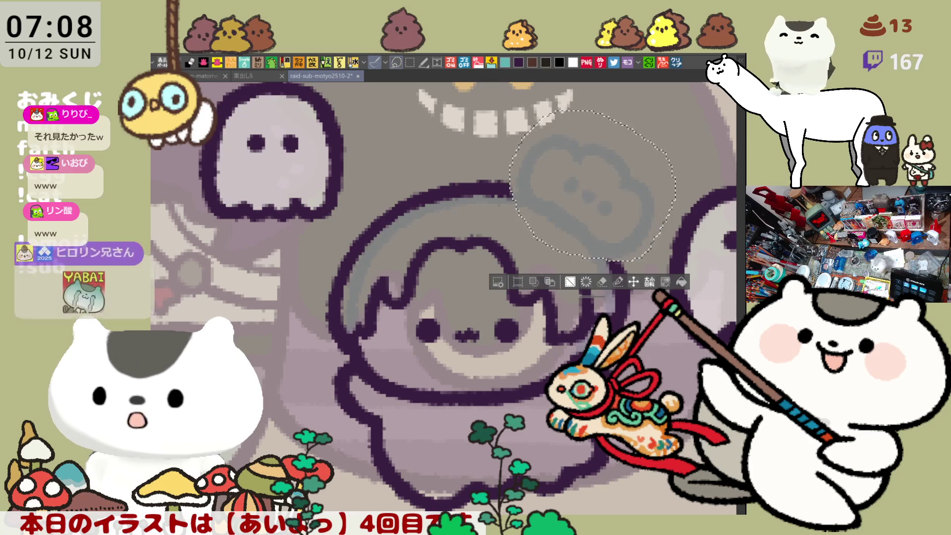
key("ctrl+d")
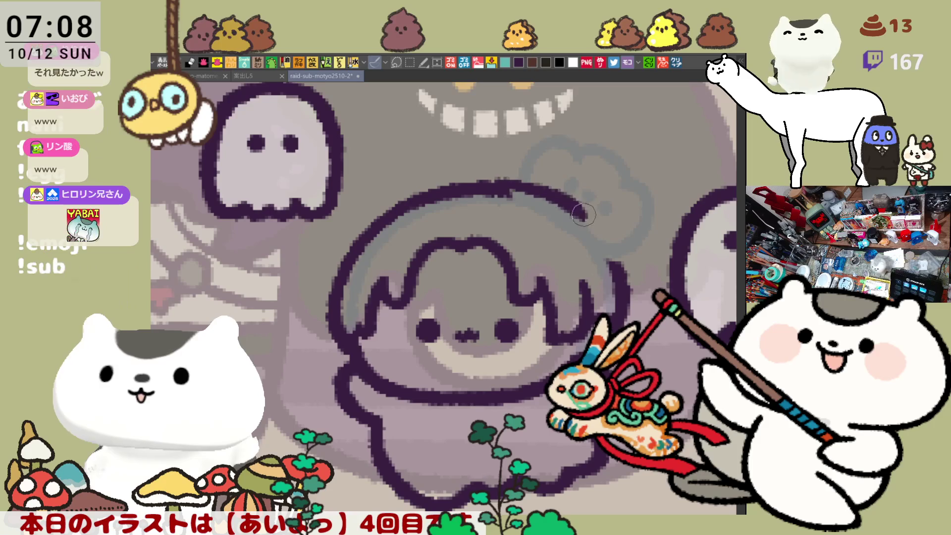
- Redraw the head-top line several times
left_click_drag(498, 187, 592, 223)
key("ctrl+z")
left_click_drag(510, 188, 592, 223)
key("ctrl+z")
left_click_drag(510, 184, 595, 224)
key("ctrl+z")
key("ctrl+z")
left_click_drag(485, 184, 592, 224)
key("ctrl+z")
mouse_move(490, 184)
left_mouse_down()
mouse_move(591, 223)
mouse_move(626, 280)
left_mouse_up()
key("ctrl+z")
- Draw the head outline's right side and a small loop on top of the head
key("ctrl+z")
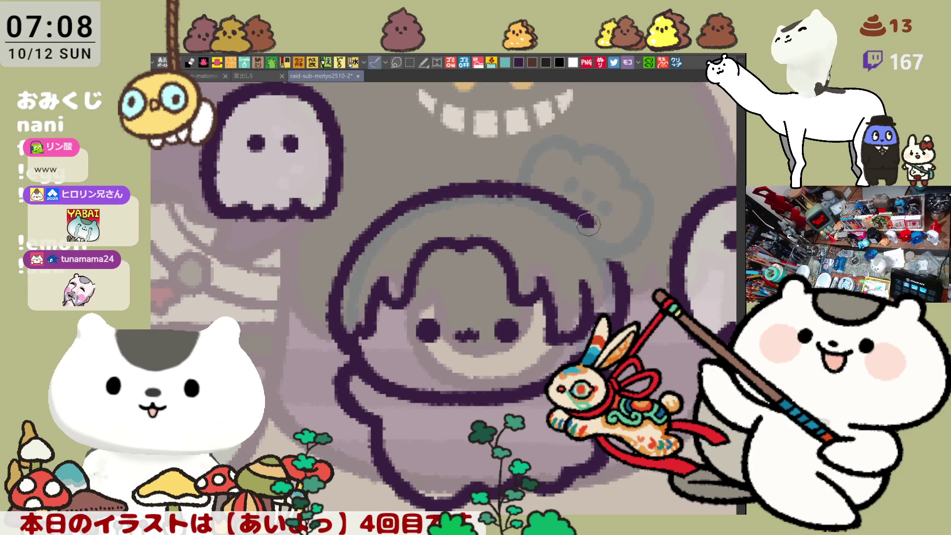
left_click_drag(577, 212, 626, 292)
key("ctrl+z")
left_click_drag(583, 215, 619, 278)
key("ctrl+z")
left_click_drag(570, 208, 612, 274)
mouse_move(518, 193)
left_mouse_down()
mouse_move(533, 149)
mouse_move(552, 190)
mouse_move(609, 171)
mouse_move(577, 218)
mouse_move(594, 168)
mouse_move(584, 223)
left_mouse_up()
key("ctrl+z")
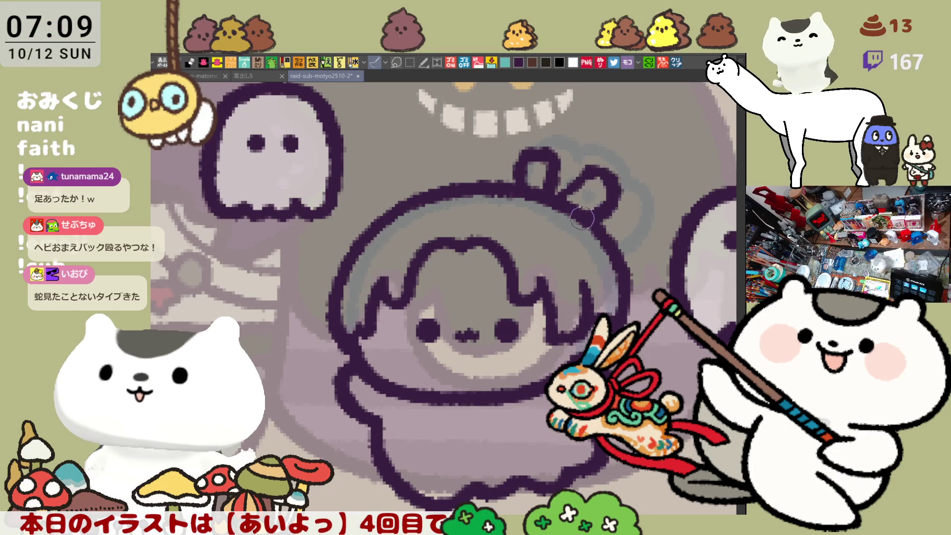
key("ctrl+z")
key("ctrl+z")
- Draw the bow's straight stem with loops on both sides, flipping the view as needed
mouse_move(524, 184)
left_mouse_down()
mouse_move(529, 147)
mouse_move(558, 193)
mouse_move(598, 174)
mouse_move(629, 217)
mouse_move(577, 230)
left_mouse_up()
key("ctrl+z")
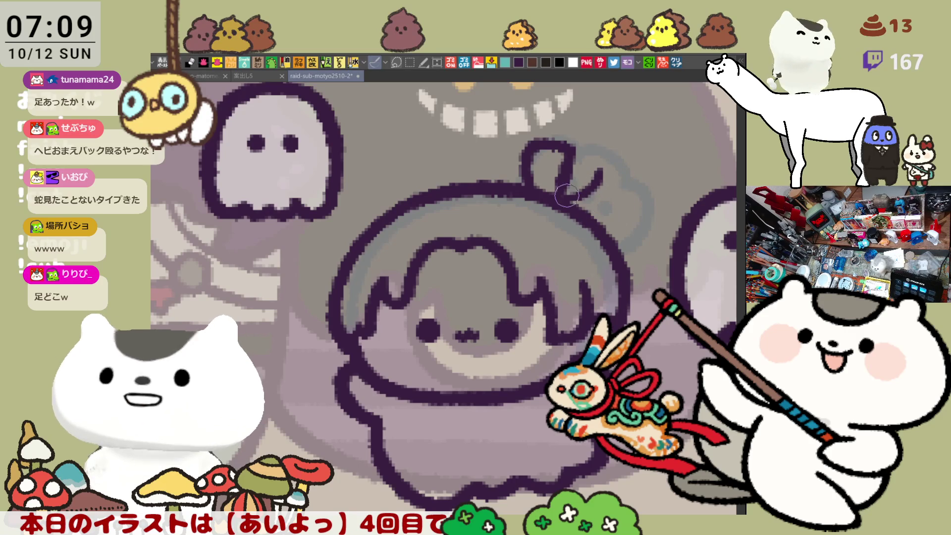
key("ctrl+z")
left_click_drag(570, 198, 612, 164)
left_click_drag(604, 203, 574, 233)
key("h")
mouse_move(380, 234)
left_mouse_down()
mouse_move(404, 275)
mouse_move(476, 293)
left_mouse_up()
mouse_move(361, 218)
left_mouse_down()
mouse_move(396, 237)
mouse_move(402, 212)
left_mouse_up()
key("ctrl+z")
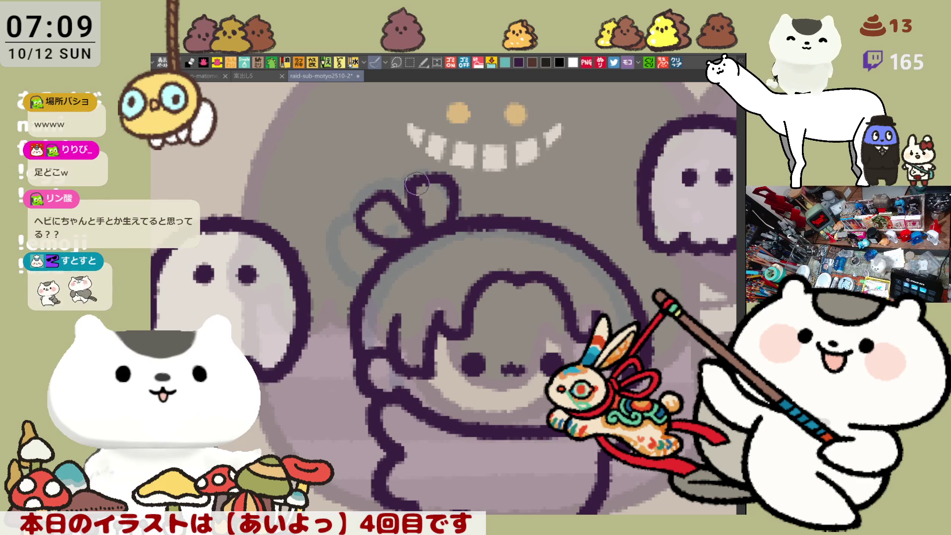
- Rotate the view and draw the line trailing from the bow down the hair
left_click_drag(431, 173, 518, 212)
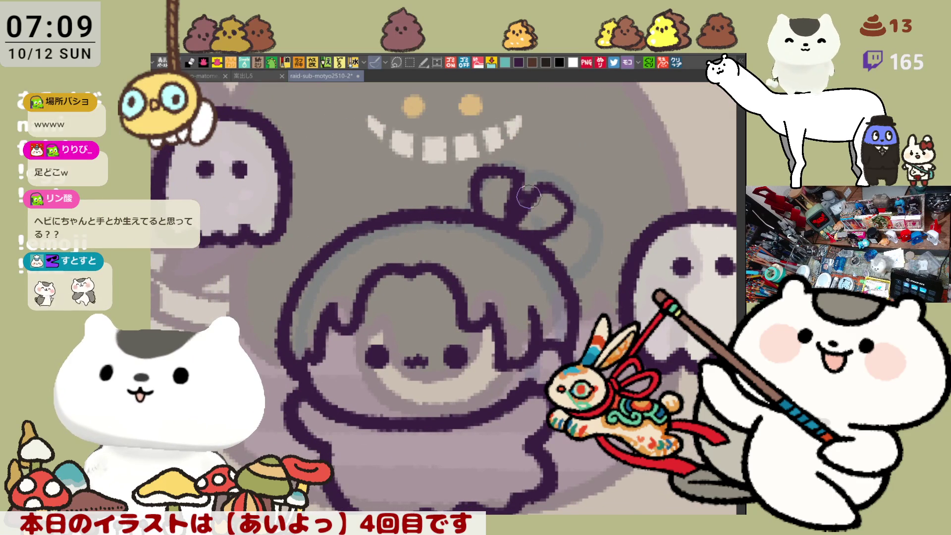
mouse_move(551, 224)
left_mouse_down()
mouse_move(595, 270)
mouse_move(602, 326)
mouse_move(589, 255)
mouse_move(607, 327)
left_mouse_up()
key("ctrl+z")
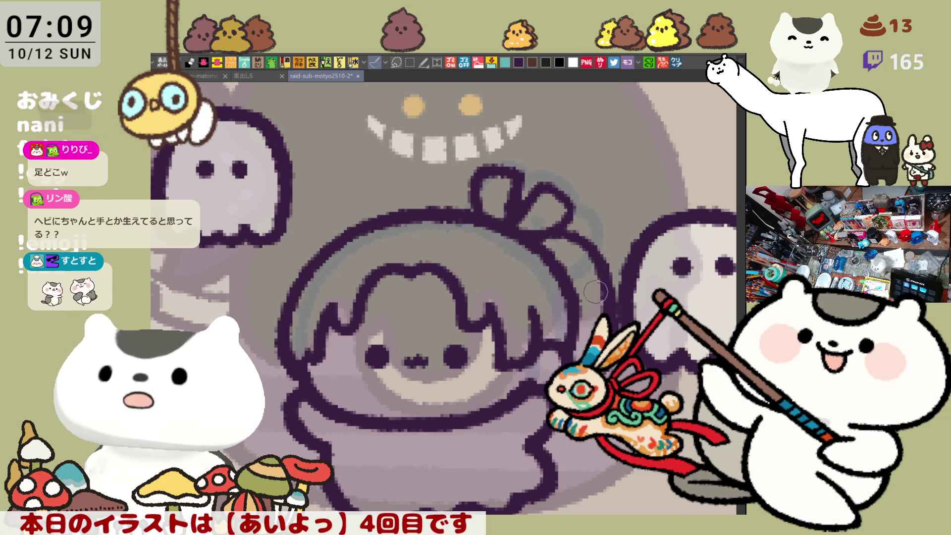
key("ctrl+z")
left_click_drag(537, 223, 601, 327)
key("ctrl+z")
mouse_move(537, 225)
left_mouse_down()
mouse_move(606, 253)
mouse_move(606, 310)
left_mouse_up()
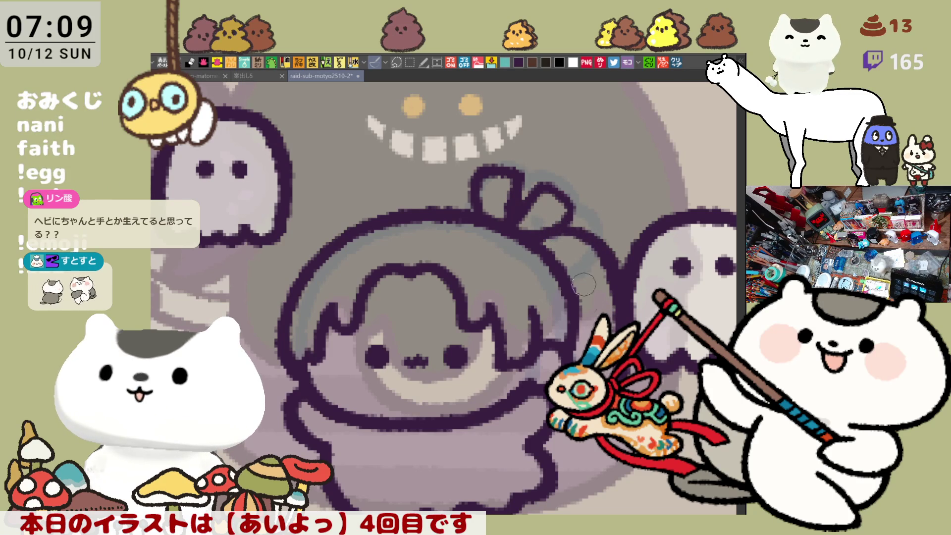
scroll(539, 374, "right", 3)
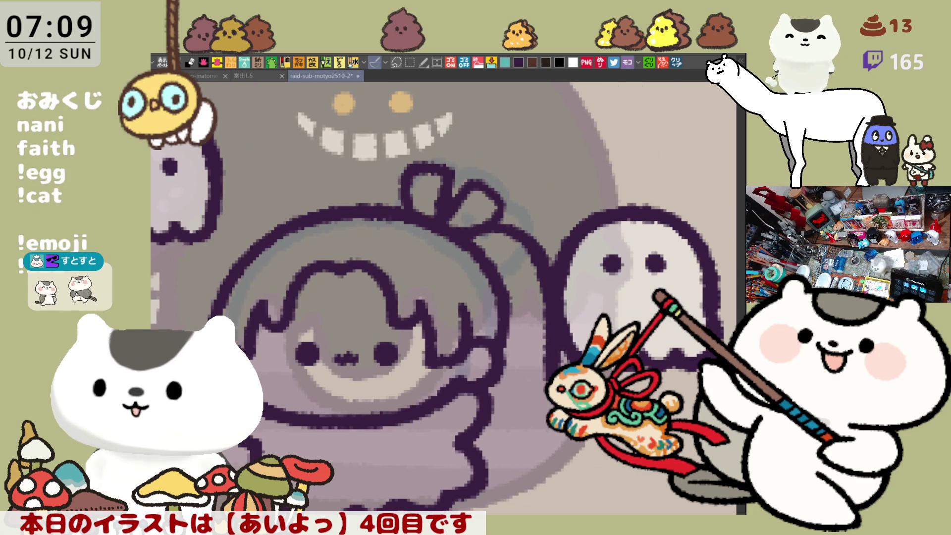
scroll(436, 297, "right", 3)
mouse_move(660, 414)
left_mouse_down()
mouse_move(373, 167)
mouse_move(410, 132)
mouse_move(429, 133)
left_mouse_up()
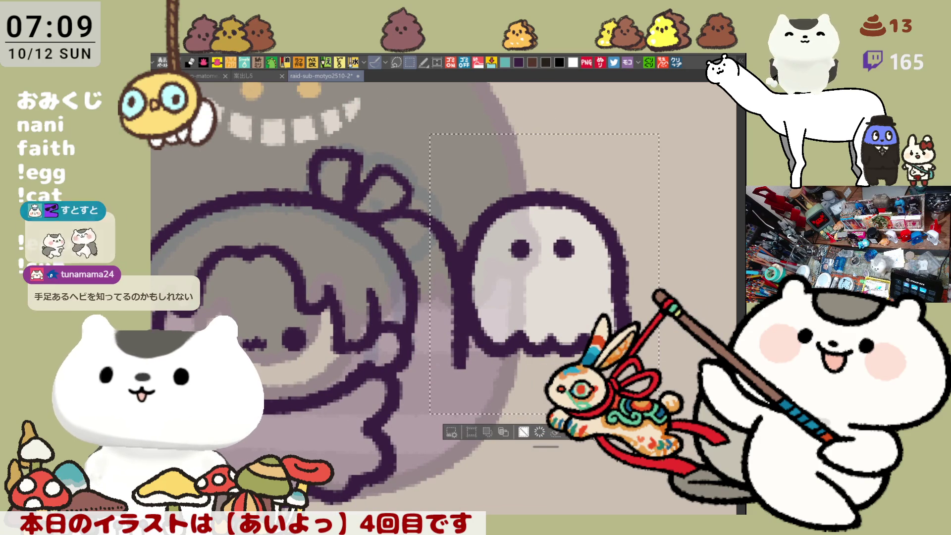
- Move the ghost up and to the right, then deselect it
left_click_drag(582, 342, 623, 293)
key("ctrl+d")
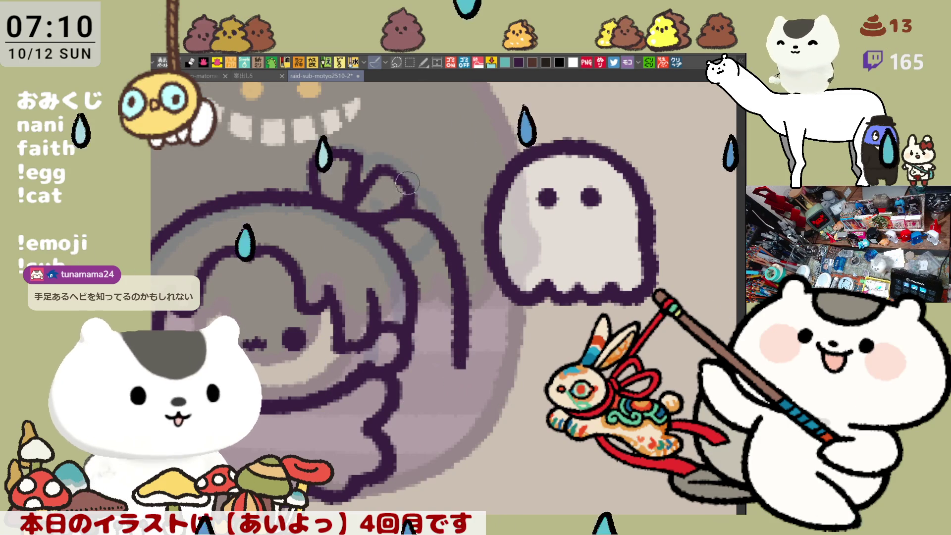
mouse_move(425, 324)
left_mouse_down()
mouse_move(502, 269)
mouse_move(468, 298)
left_mouse_up()
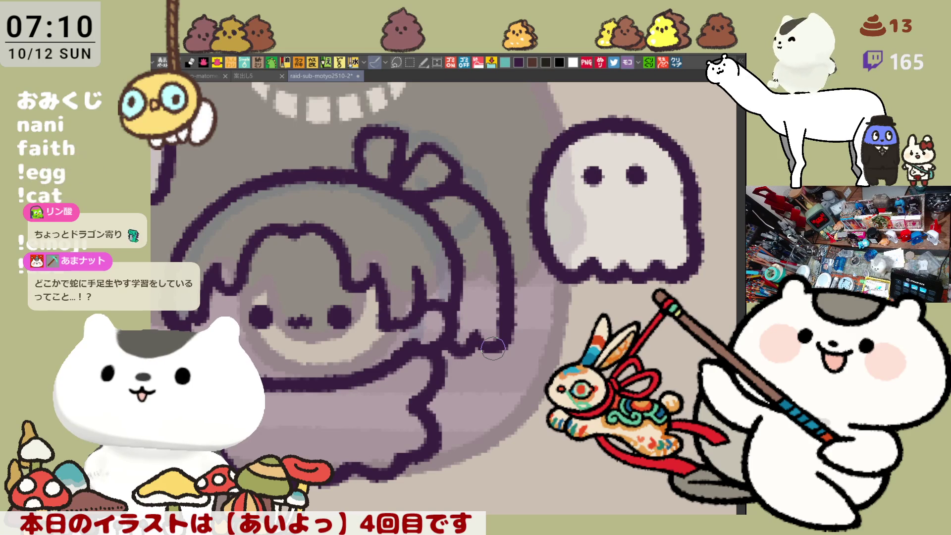
left_click_drag(353, 240, 477, 200)
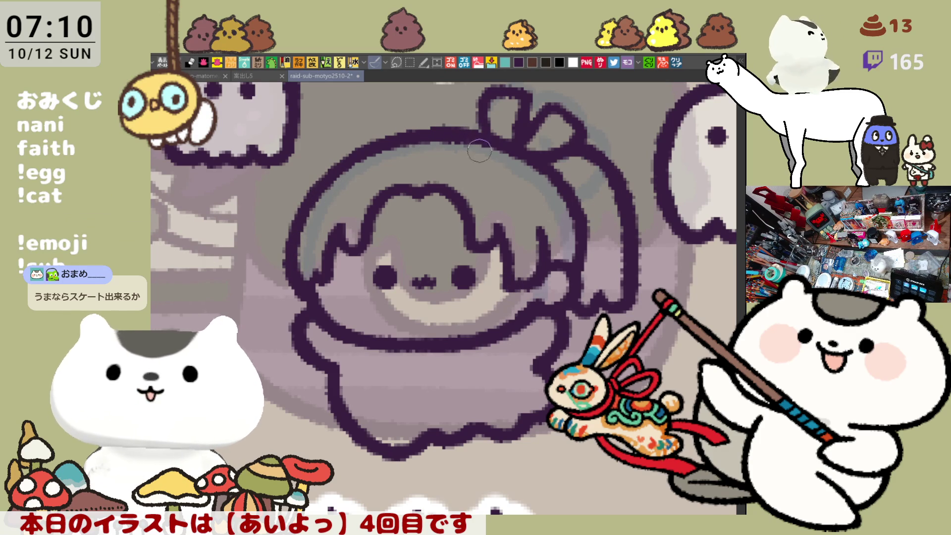
- Fill the chibi's head and body dark grey with the lasso fill
mouse_move(576, 291)
left_mouse_down()
mouse_move(568, 285)
mouse_move(563, 297)
left_mouse_up()
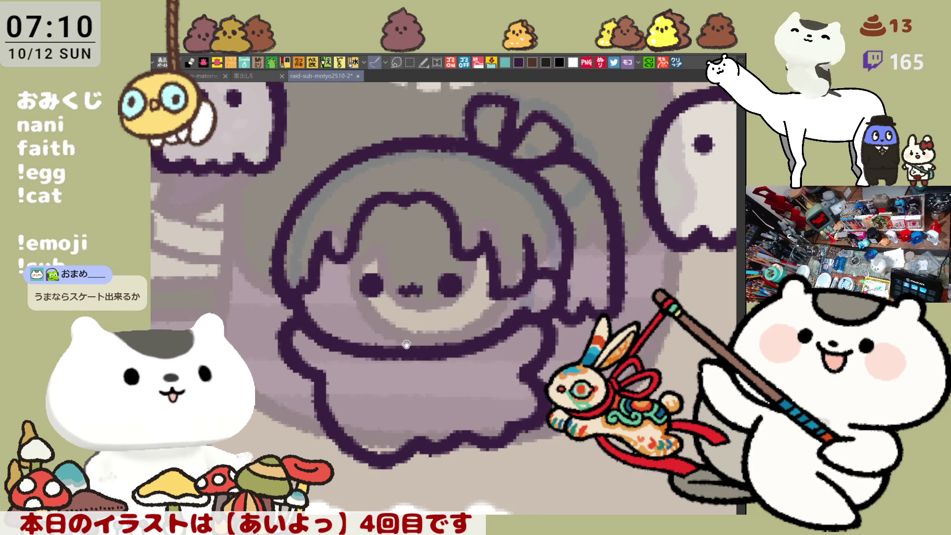
left_click_drag(406, 344, 392, 312)
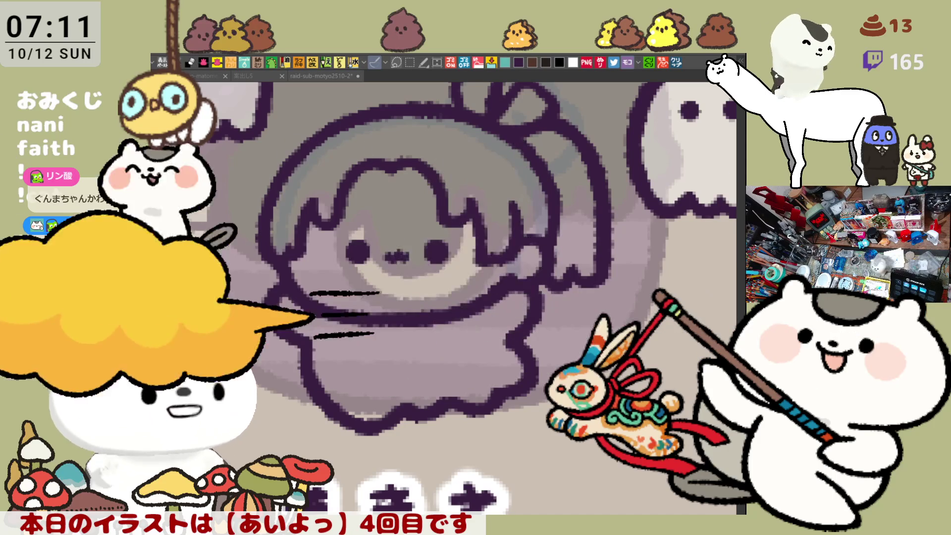
left_click_drag(517, 274, 541, 319)
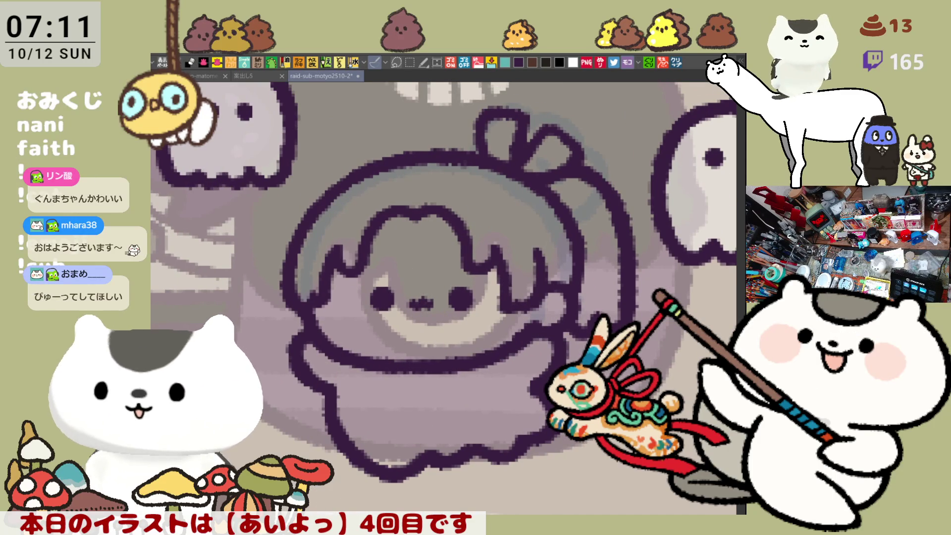
mouse_move(311, 163)
left_mouse_down()
mouse_move(609, 277)
mouse_move(488, 407)
left_mouse_up()
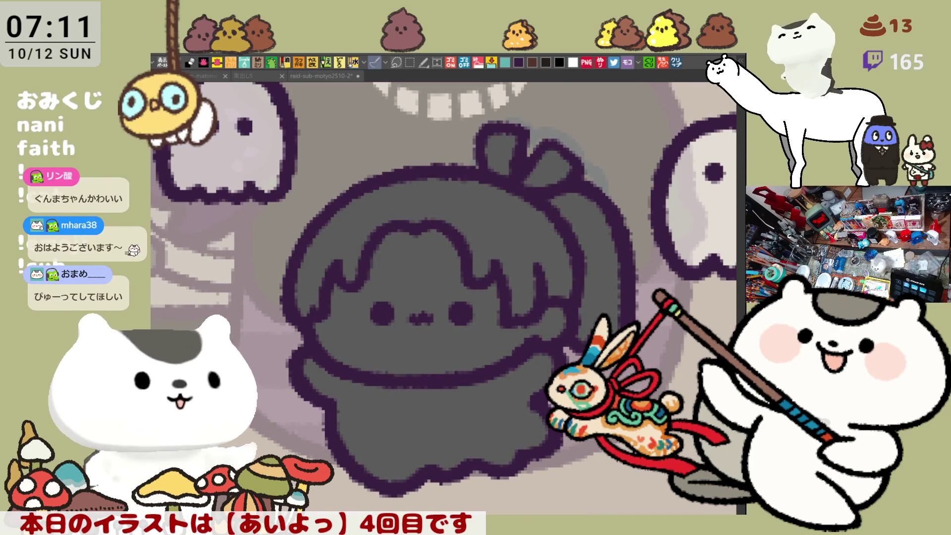
- Dab two light grey highlights into the hair and fill the face light pink
left_click(515, 242)
left_click(534, 243)
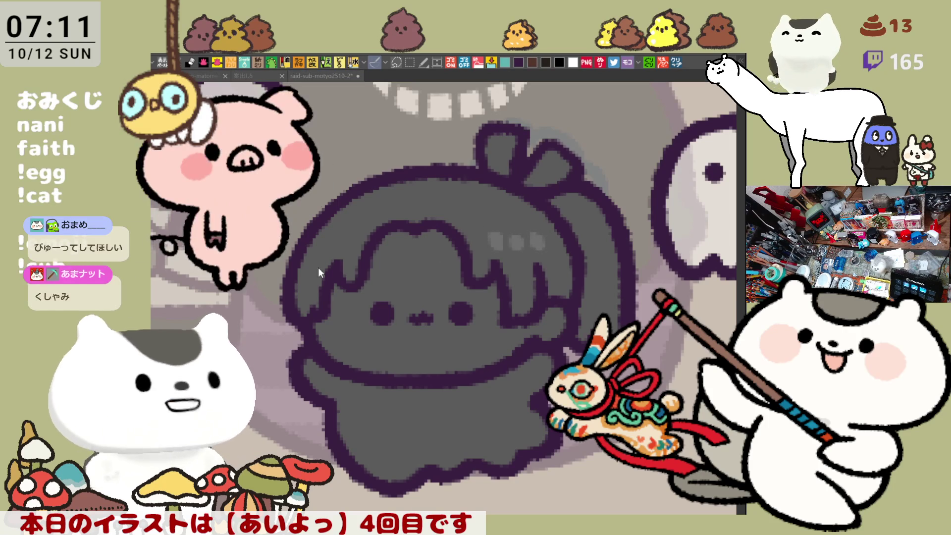
left_click(437, 310)
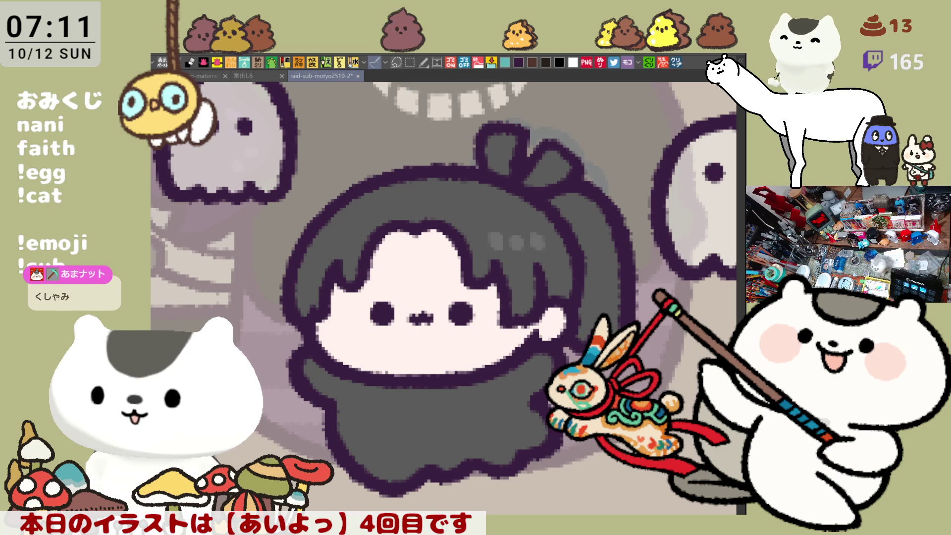
- Hide and reshow the line art to check the fills, then fill the body white
key("v")
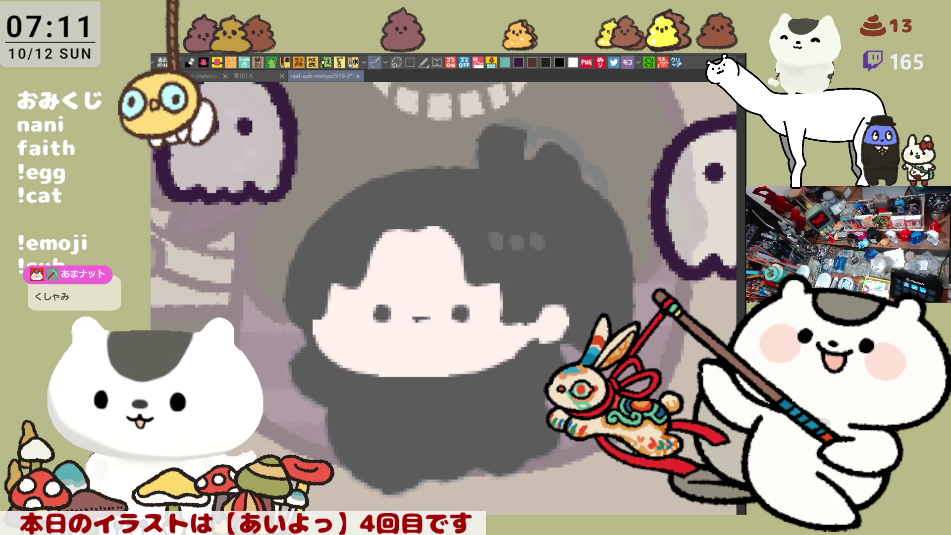
key("v")
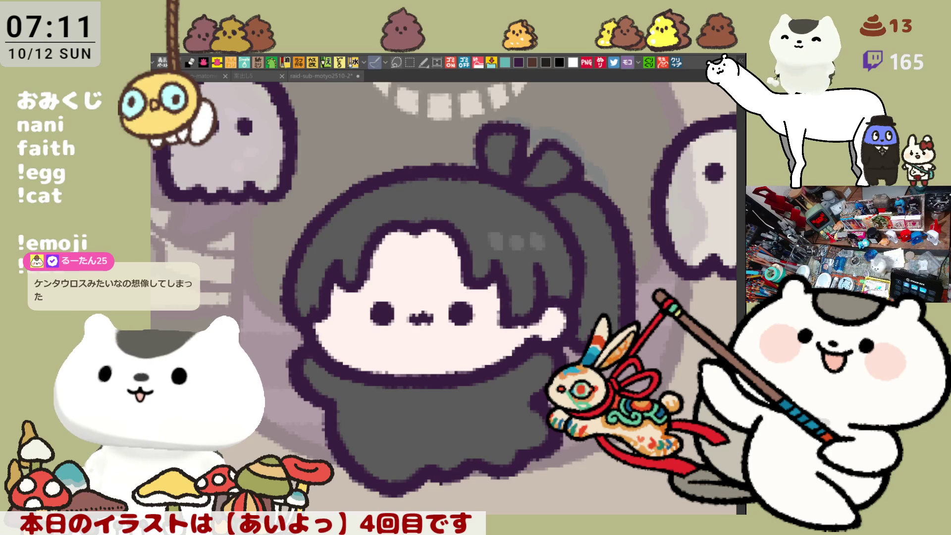
left_click(465, 423)
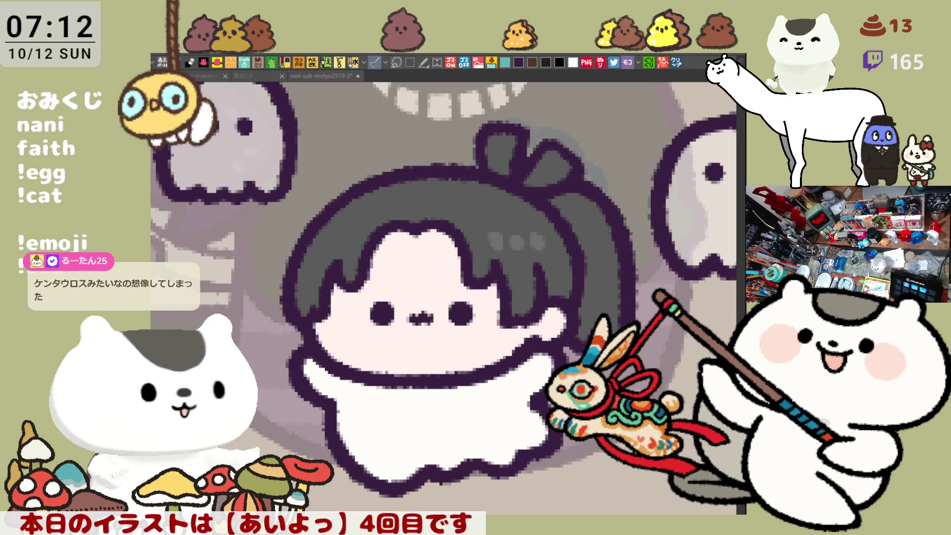
- Fill both bow lobes white and airbrush a pink blush onto the cheek
left_click(501, 146)
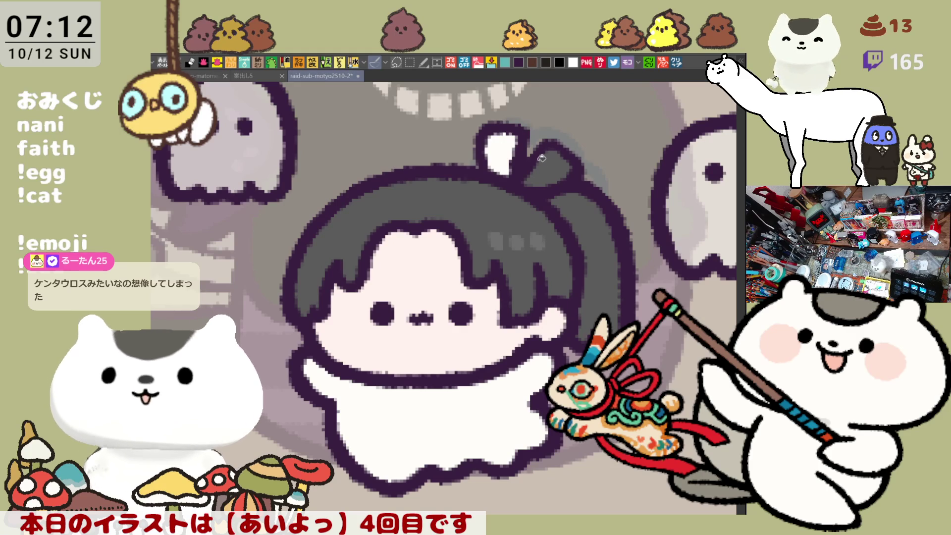
left_click(541, 157)
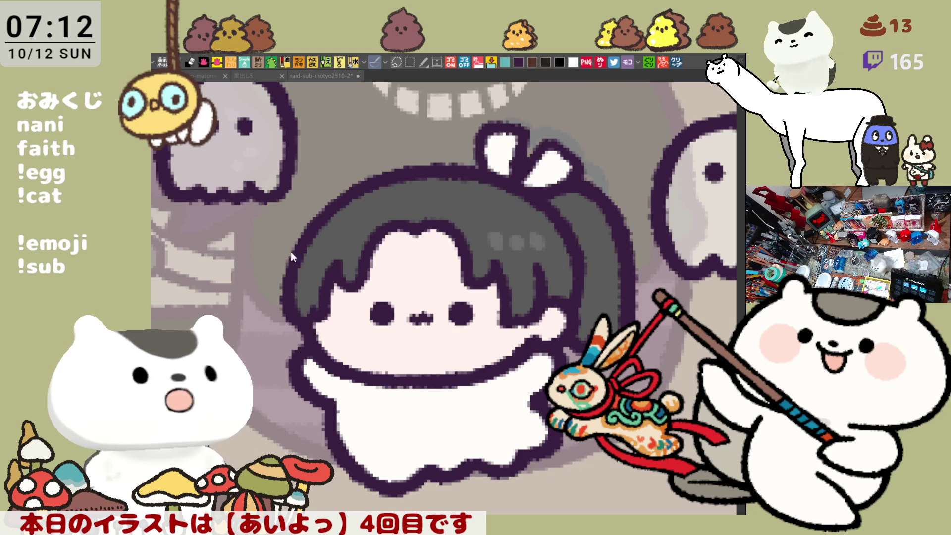
mouse_move(350, 312)
left_mouse_down()
mouse_move(347, 329)
mouse_move(365, 312)
mouse_move(349, 298)
mouse_move(367, 332)
mouse_move(356, 302)
mouse_move(359, 317)
left_mouse_up()
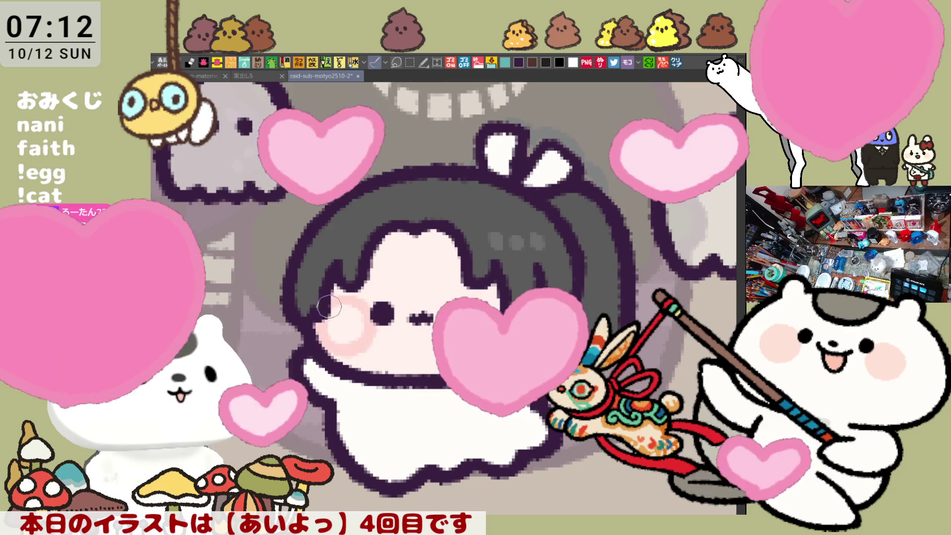
mouse_move(349, 346)
left_mouse_down()
mouse_move(327, 317)
mouse_move(365, 315)
left_mouse_up()
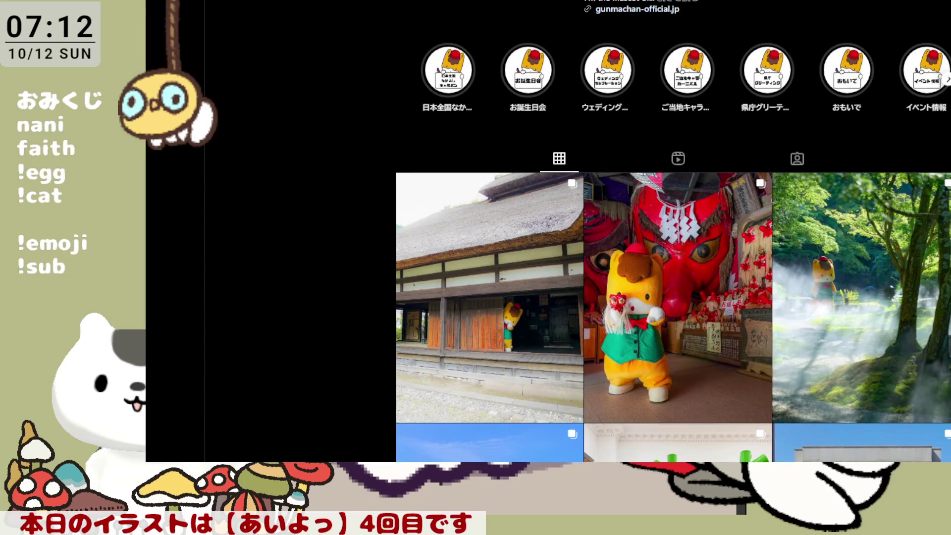
- Scroll the Gunma-chan grid down to the train and playground photos, briefly viewing the foggy garden post
scroll(807, 183, "down", 1)
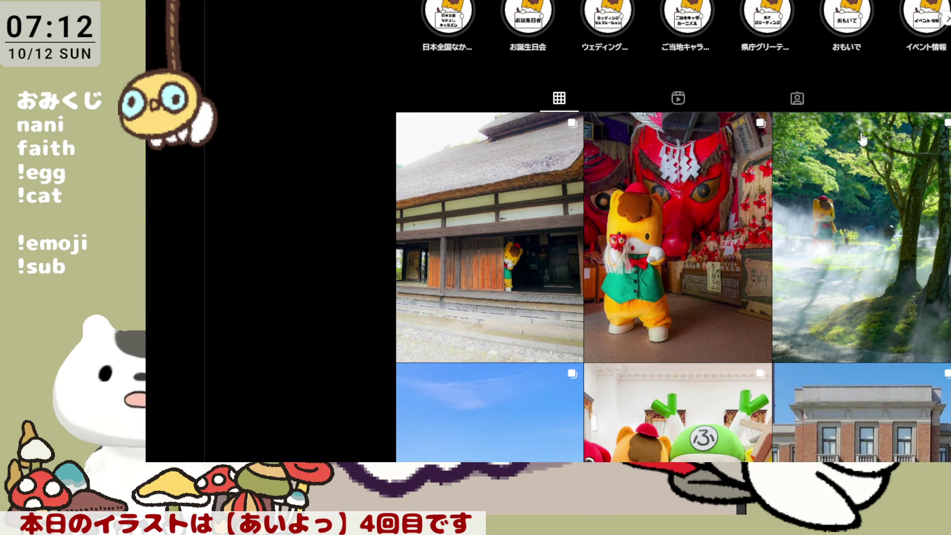
left_click(872, 231)
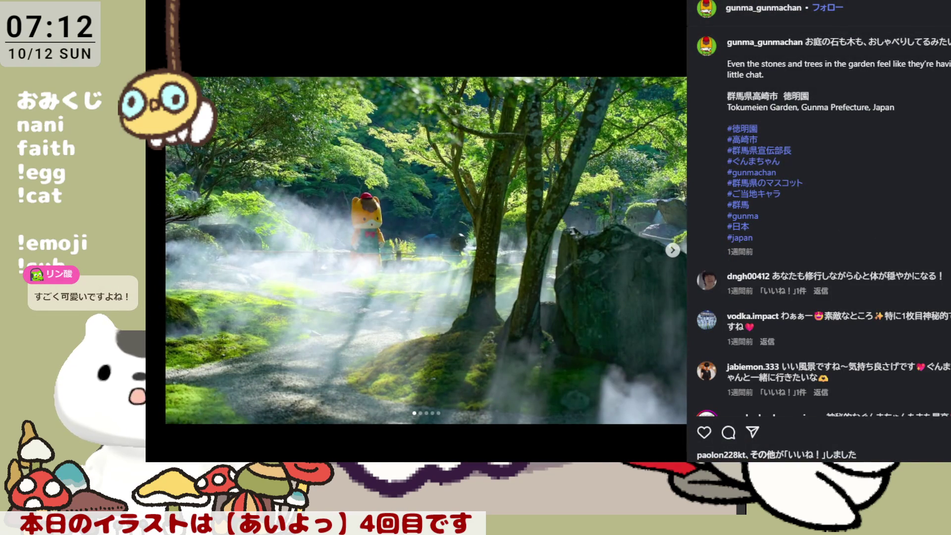
key("Escape")
scroll(636, 195, "down", 2)
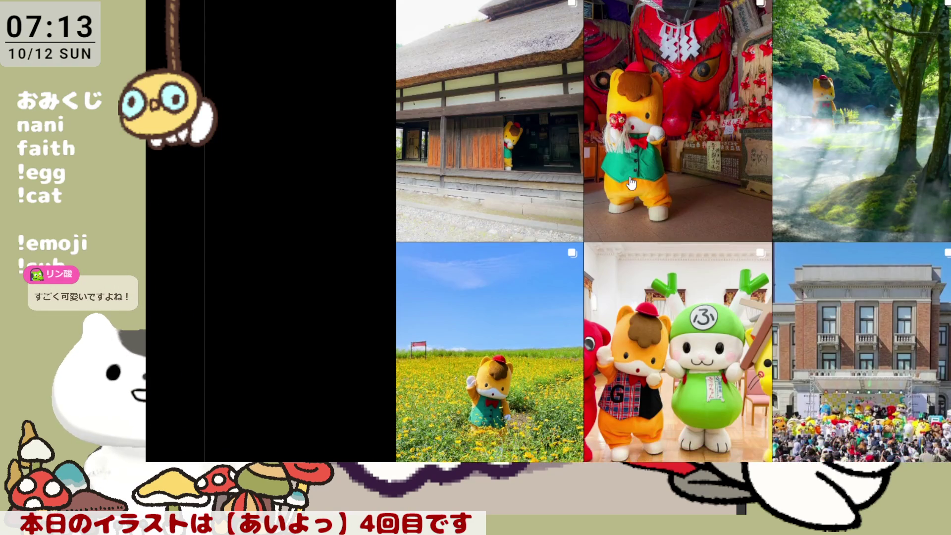
scroll(631, 183, "down", 3)
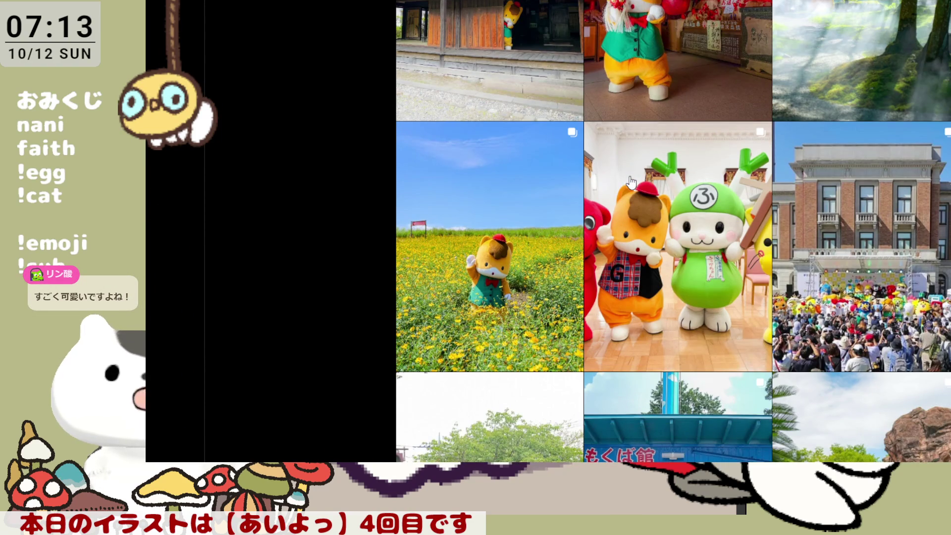
scroll(631, 183, "down", 2)
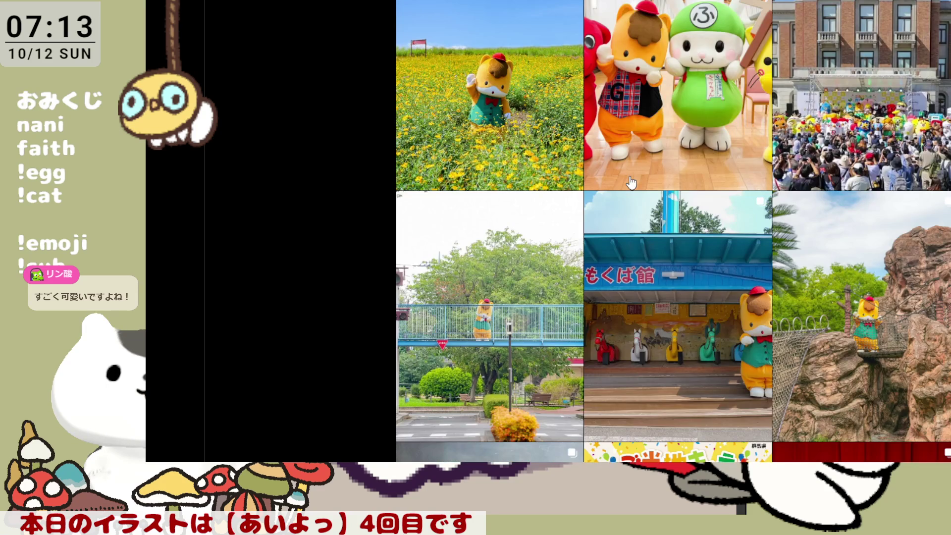
scroll(631, 183, "down", 5)
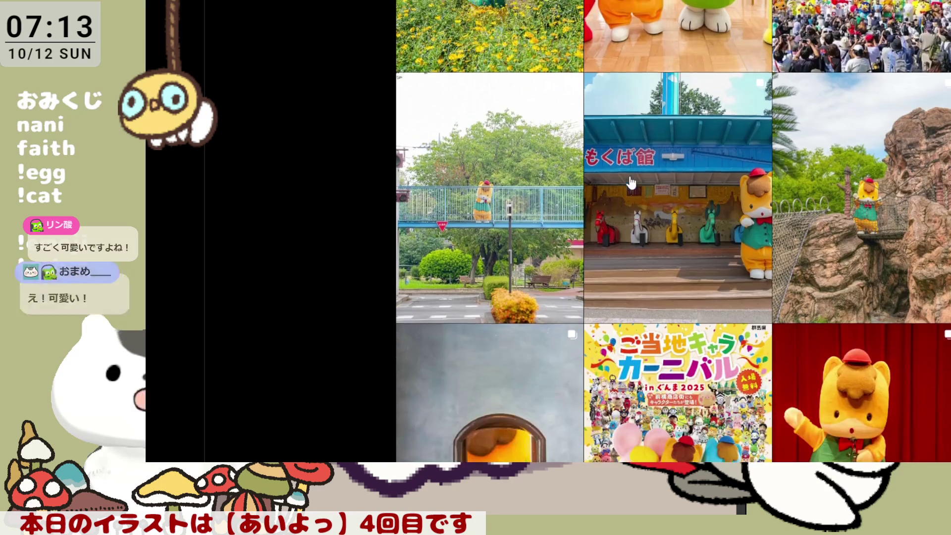
scroll(631, 183, "down", 2)
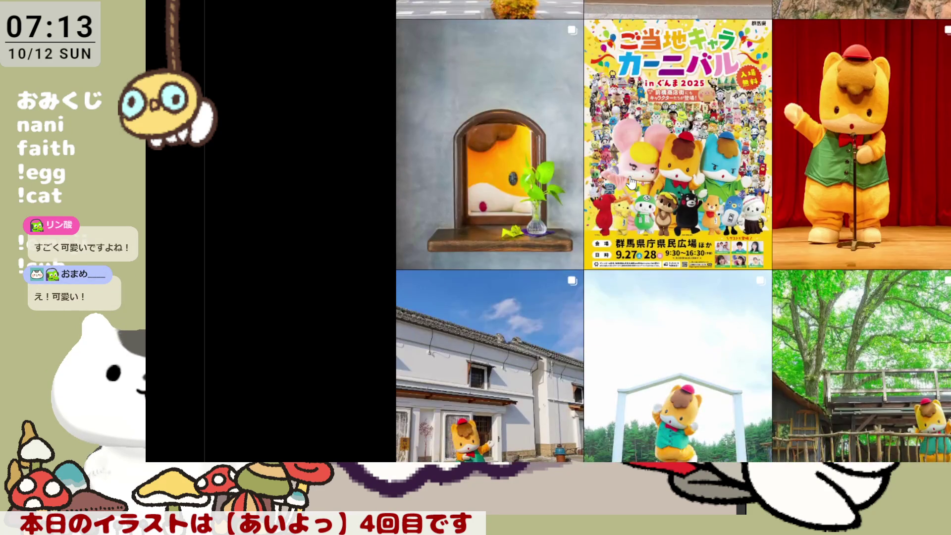
scroll(631, 182, "down", 3)
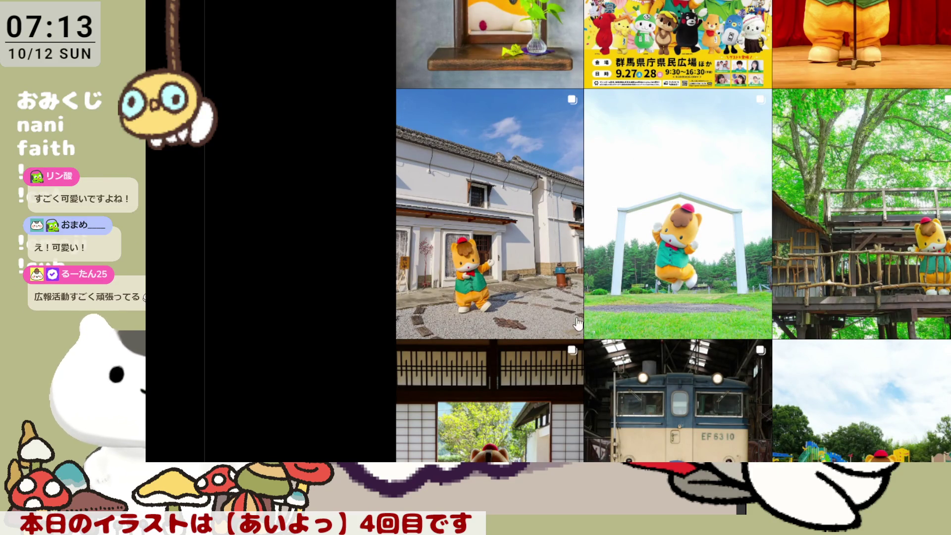
scroll(587, 233, "down", 3)
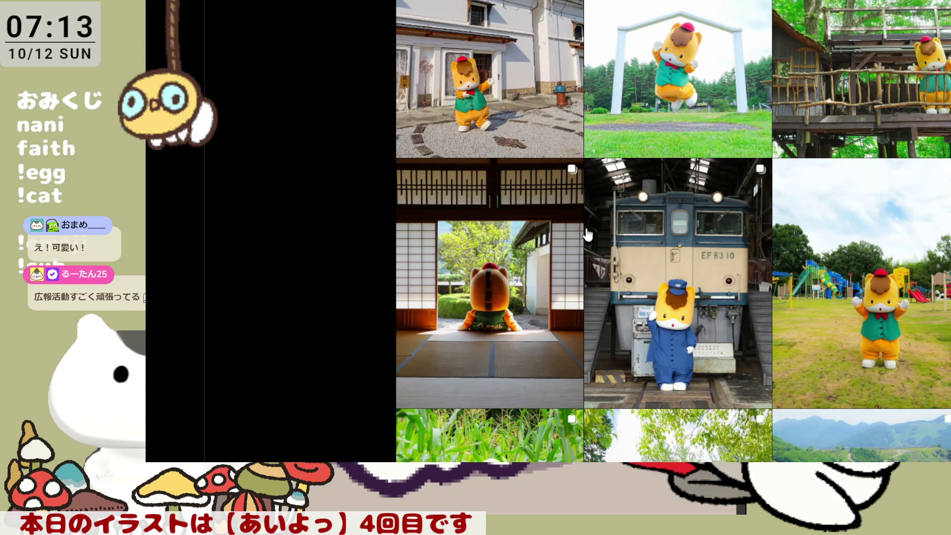
scroll(587, 234, "down", 3)
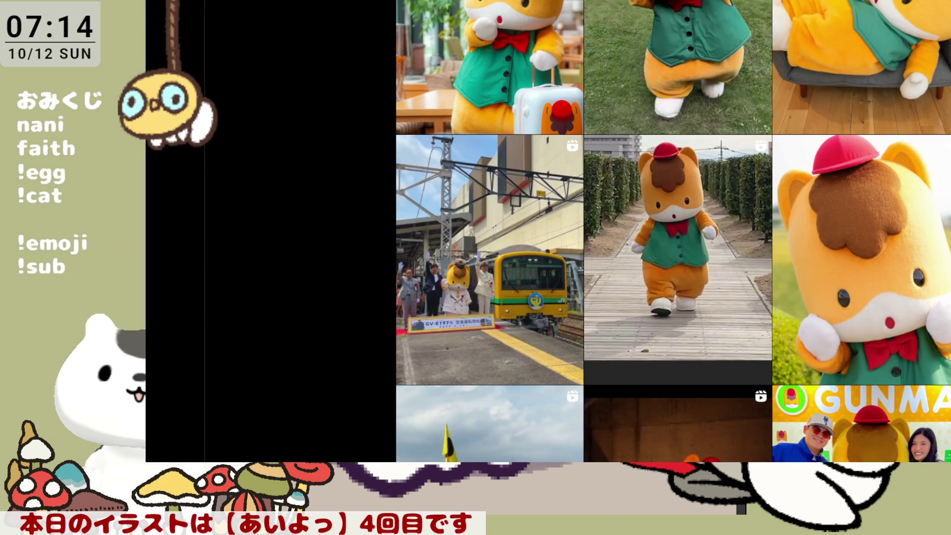
- Scroll down through many rows of Gunma-chan posts to the 藤岡歴史館 and 旧太子駅 photos
scroll(673, 231, "down", 3)
scroll(673, 231, "down", 3)
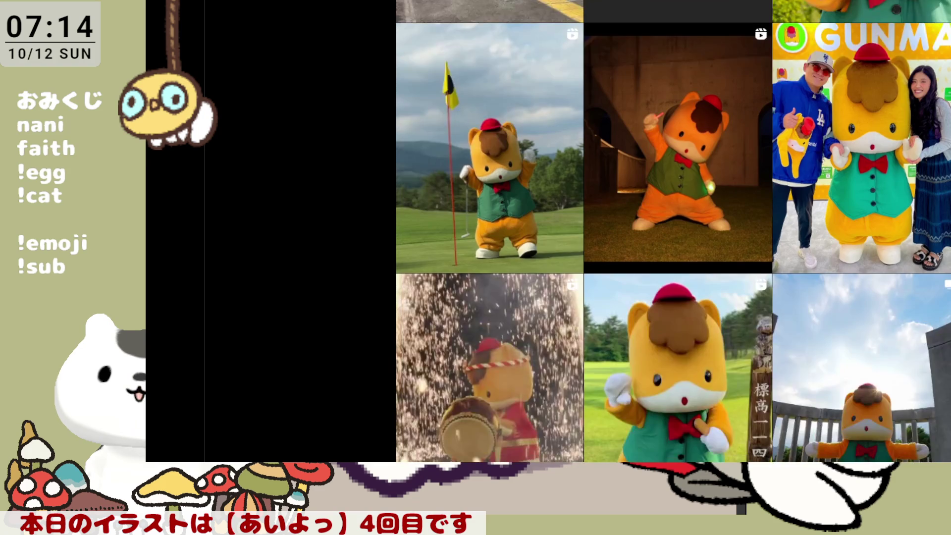
scroll(673, 231, "down", 2)
scroll(673, 230, "down", 2)
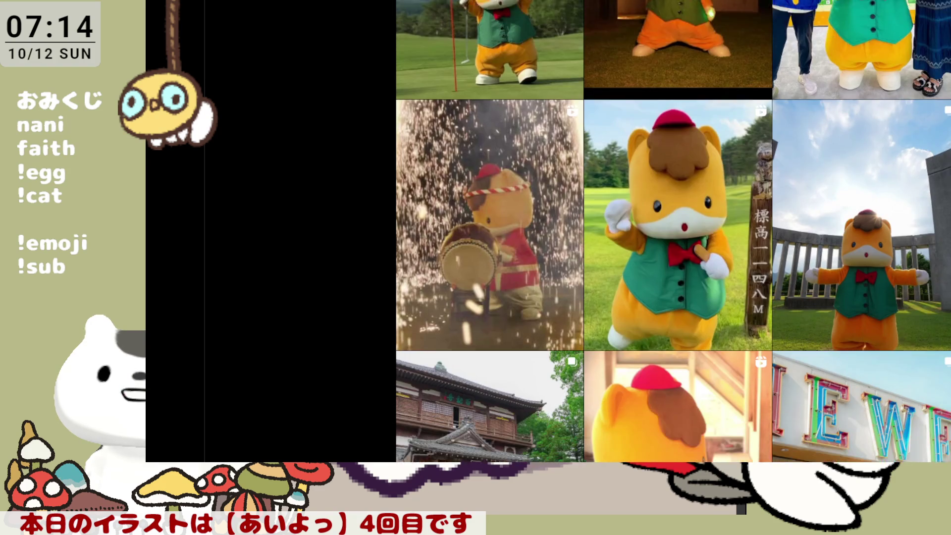
scroll(673, 231, "down", 2)
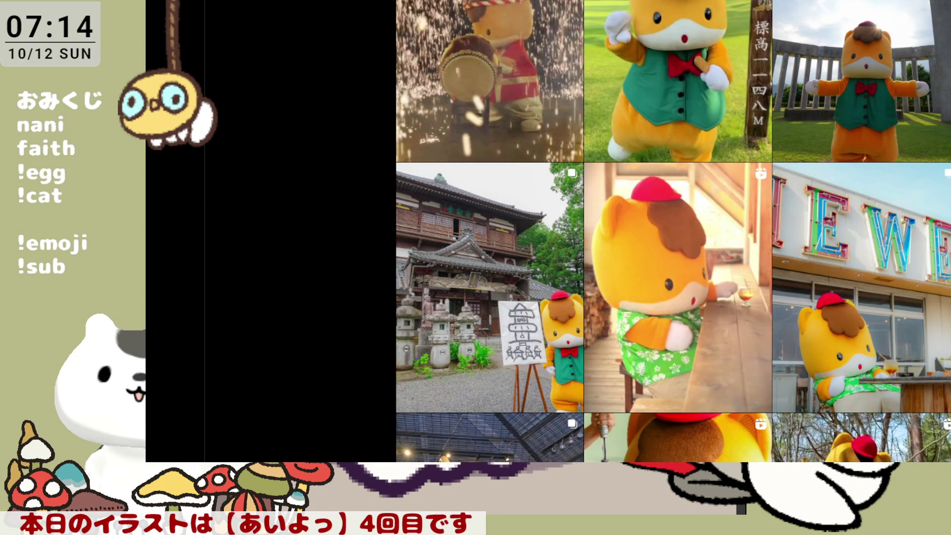
scroll(673, 231, "down", 1)
scroll(673, 230, "down", 2)
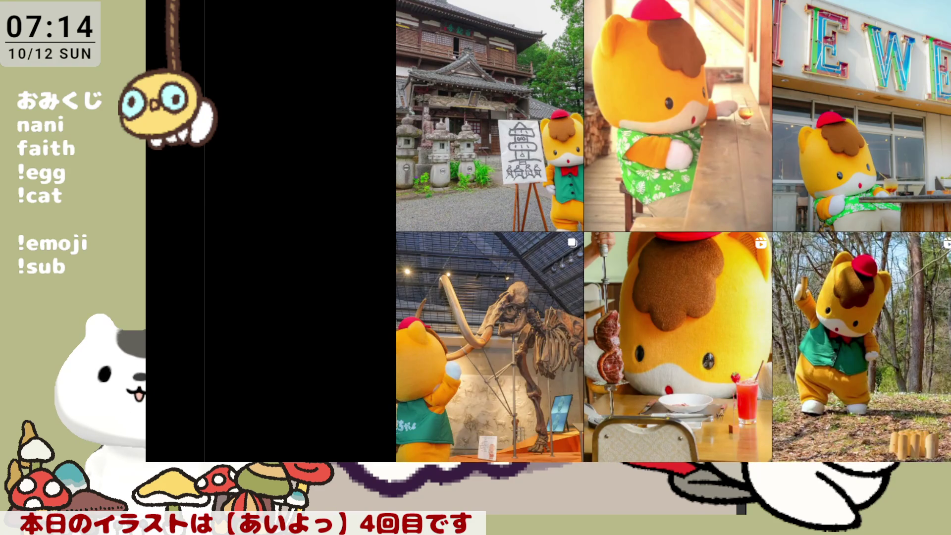
scroll(673, 231, "down", 2)
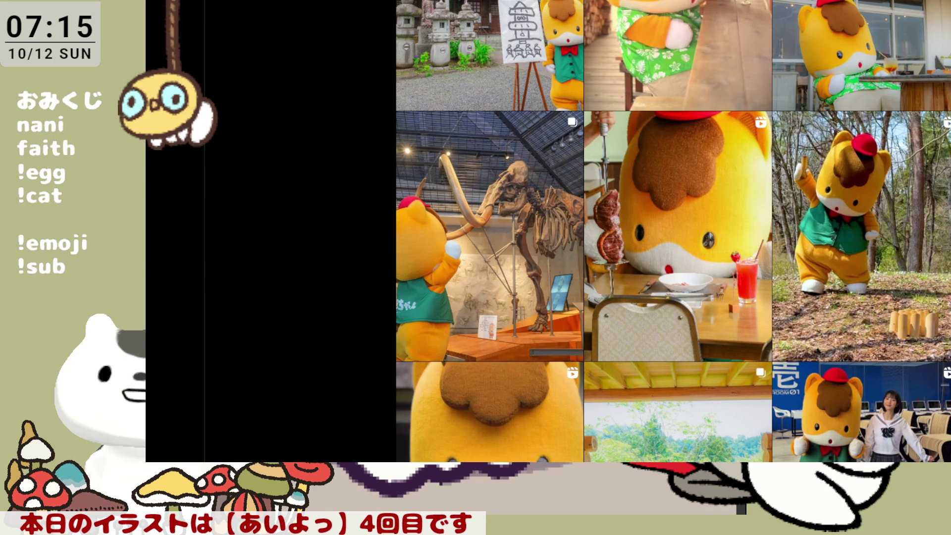
scroll(617, 86, "down", 2)
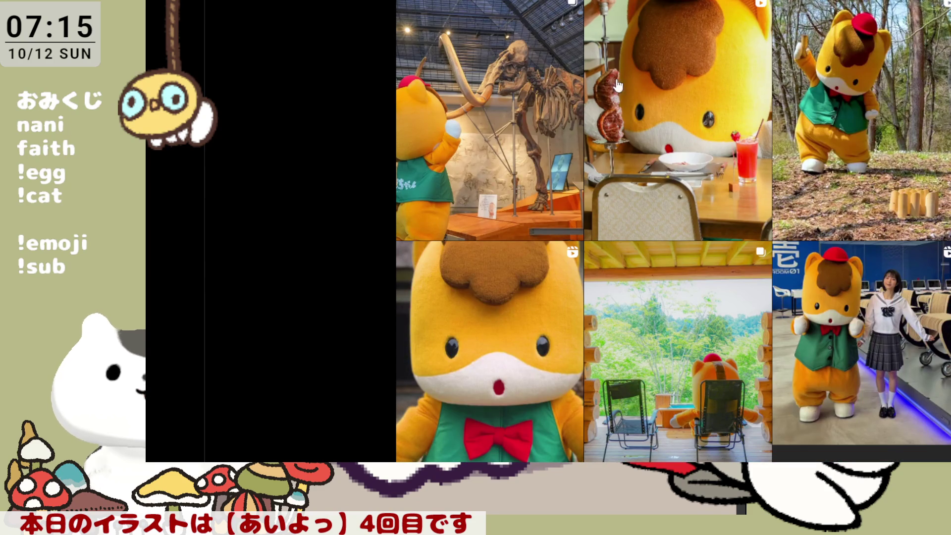
scroll(820, 173, "down", 3)
scroll(819, 173, "down", 4)
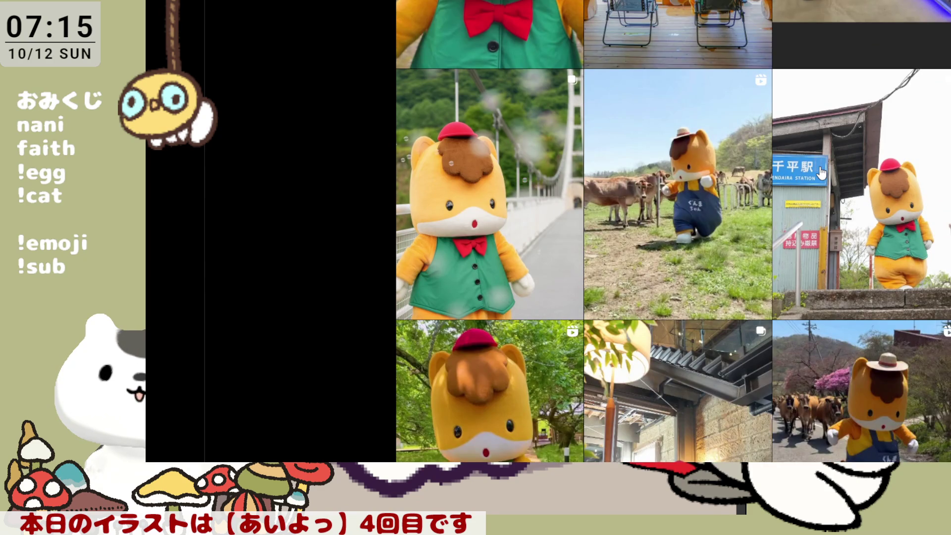
scroll(819, 173, "down", 3)
scroll(819, 172, "down", 4)
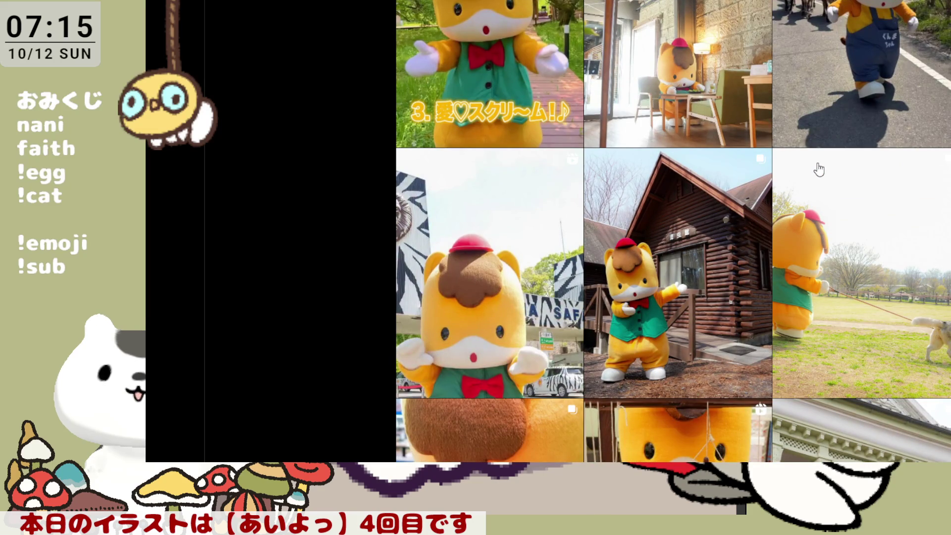
scroll(757, 134, "down", 3)
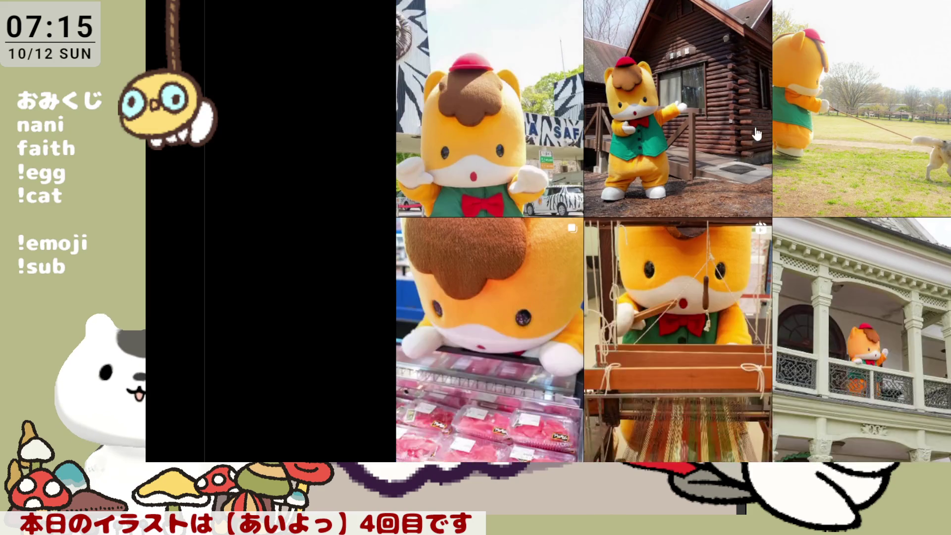
scroll(757, 134, "down", 8)
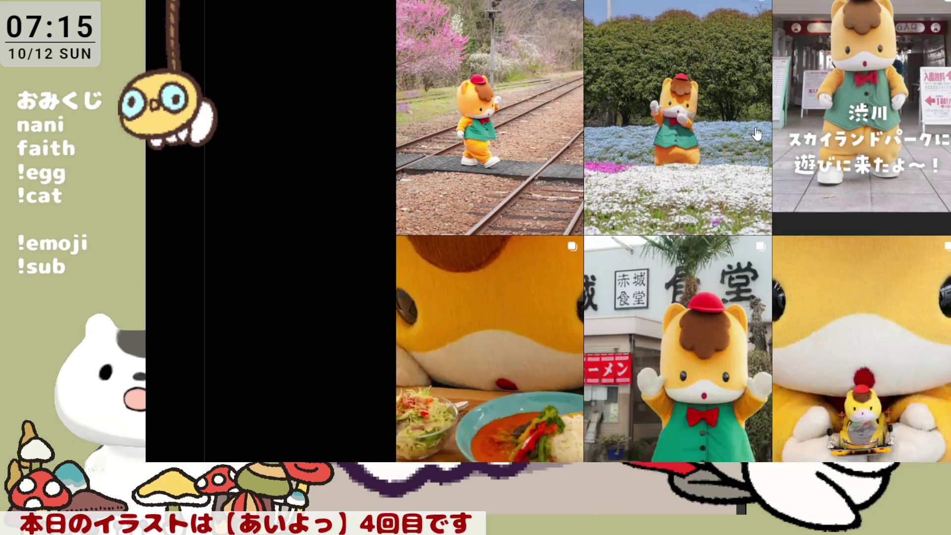
scroll(757, 134, "down", 3)
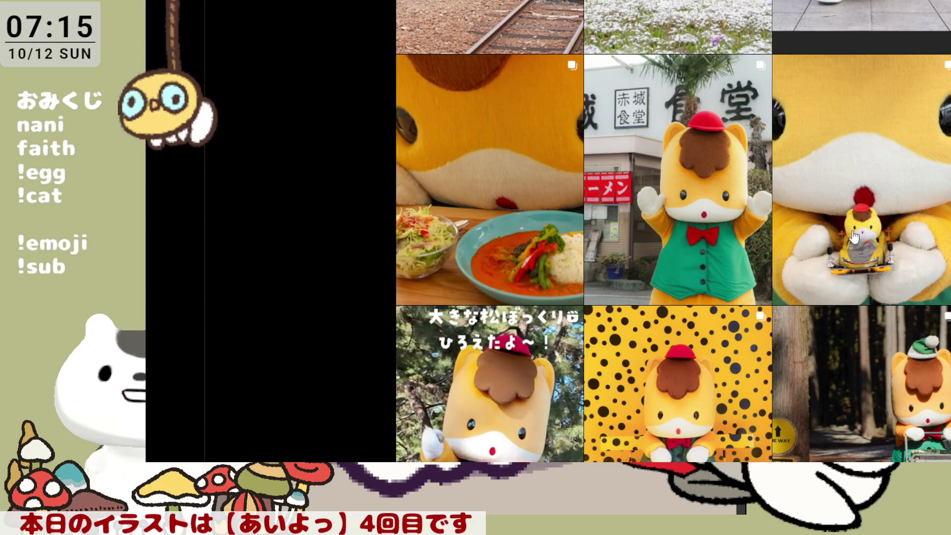
scroll(692, 194, "down", 3)
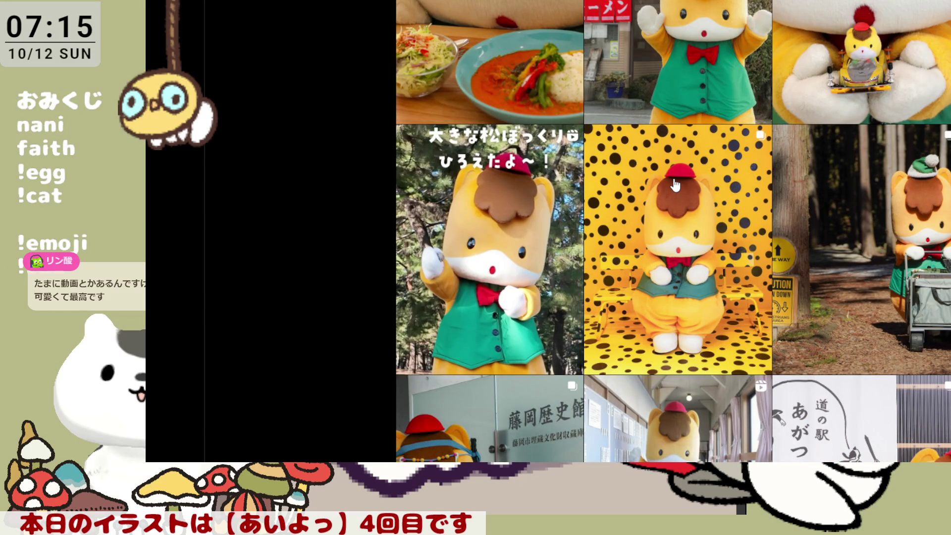
scroll(675, 185, "down", 3)
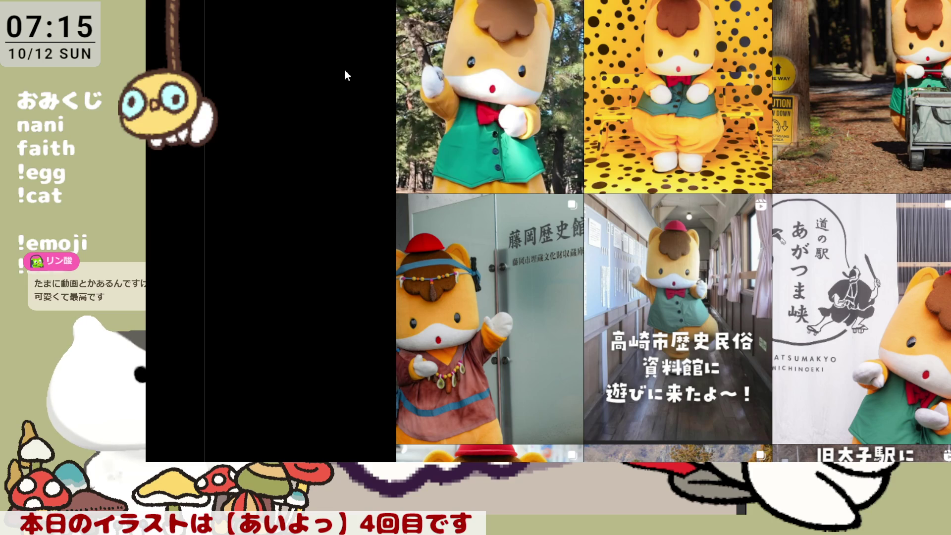
scroll(343, 69, "down", 5)
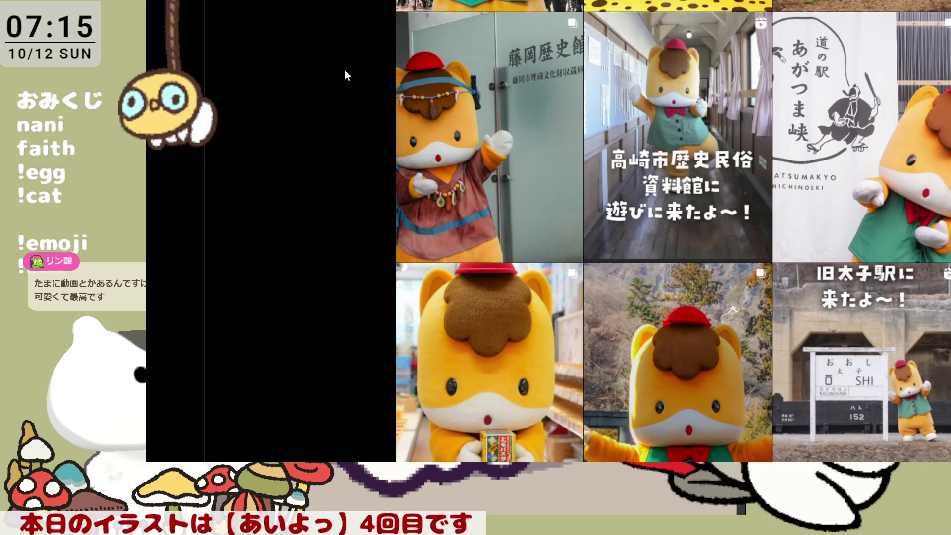
scroll(344, 69, "down", 6)
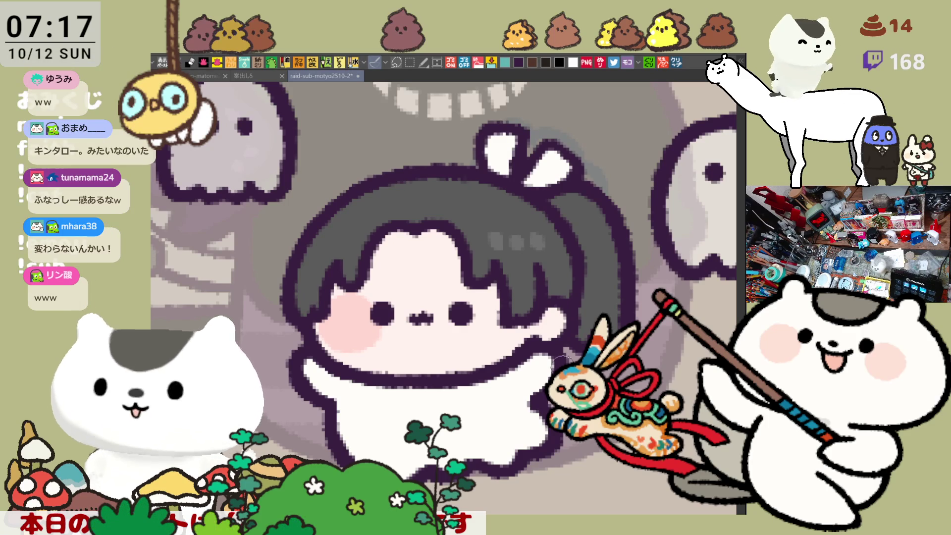
- Nudge the view and mirror the canvas to check the drawing, then flip it back
left_click_drag(334, 263, 377, 273)
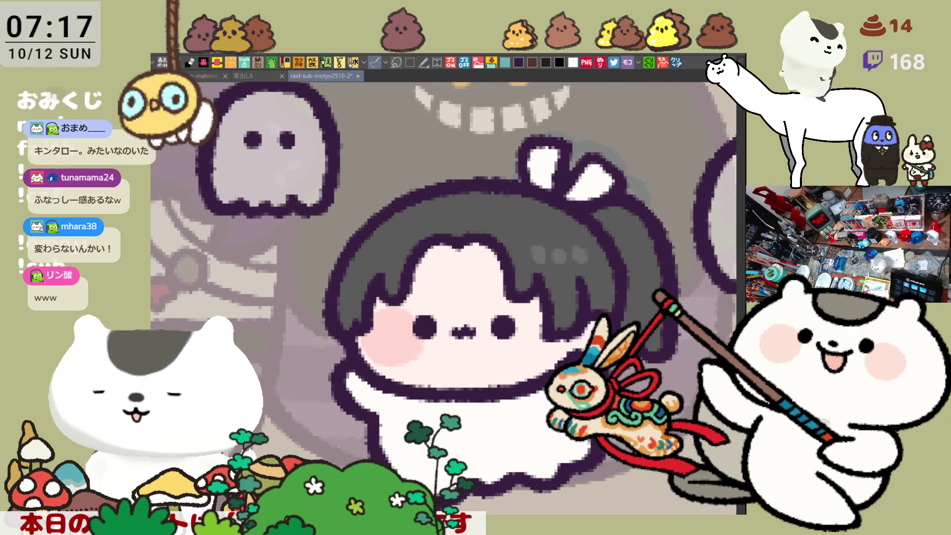
key("h")
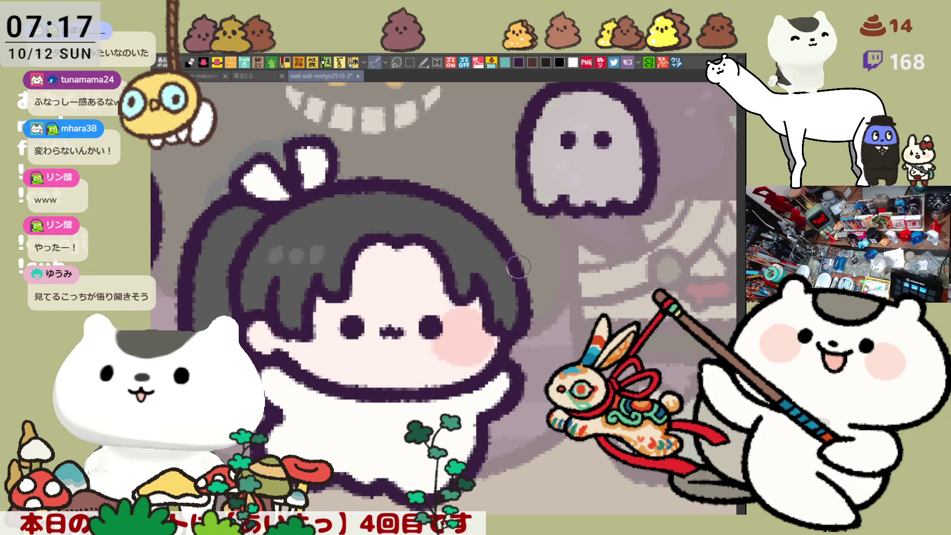
key("h")
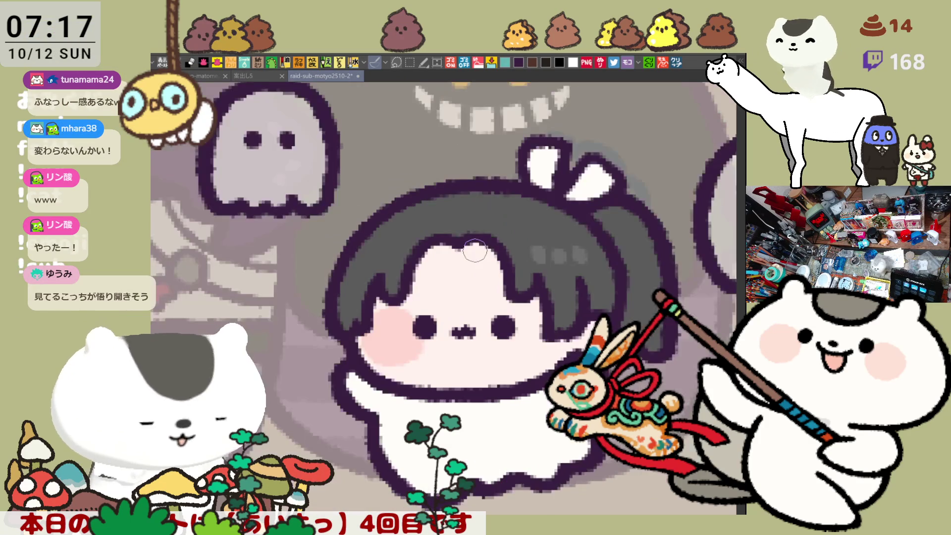
- Zoom the canvas in toward the blank grey placeholder chibi slots
scroll(474, 251, "down", 8)
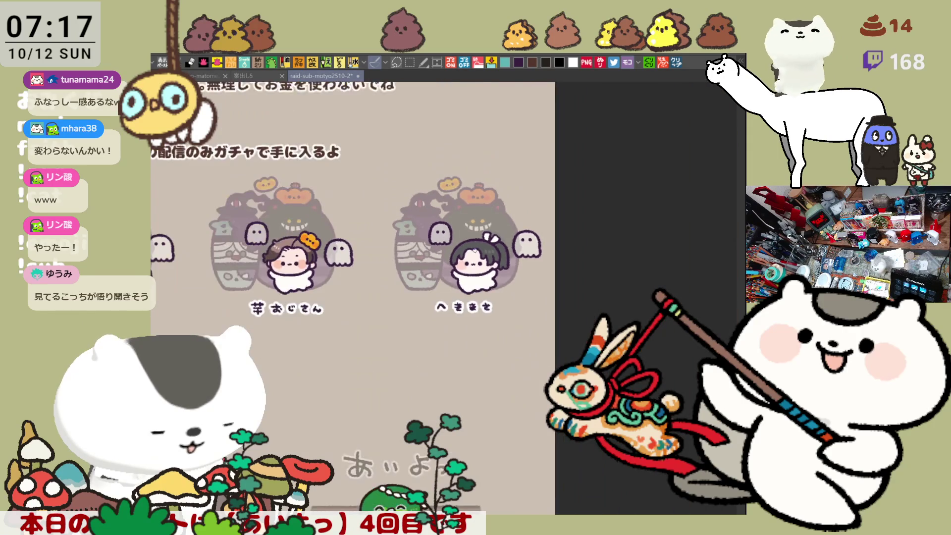
scroll(337, 297, "down", 1)
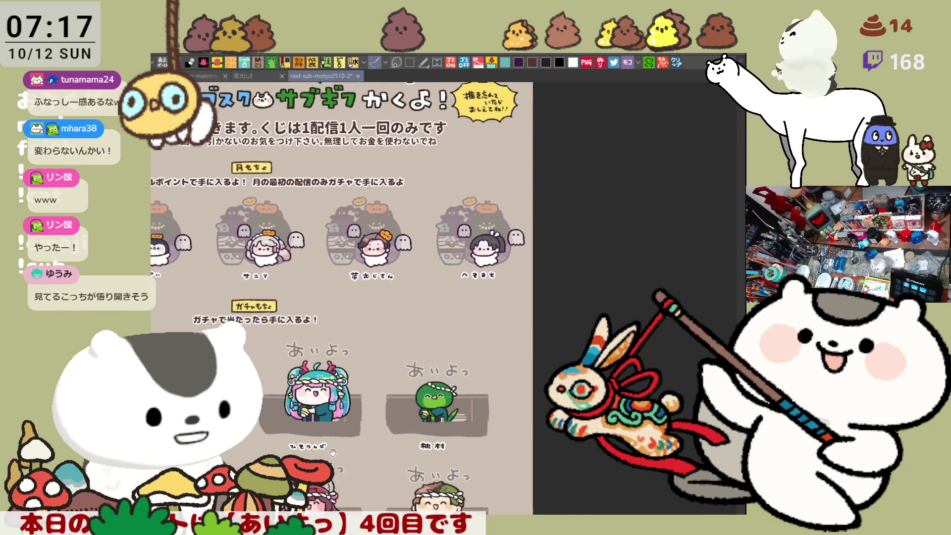
scroll(436, 297, "down", 2)
scroll(436, 297, "up", 2)
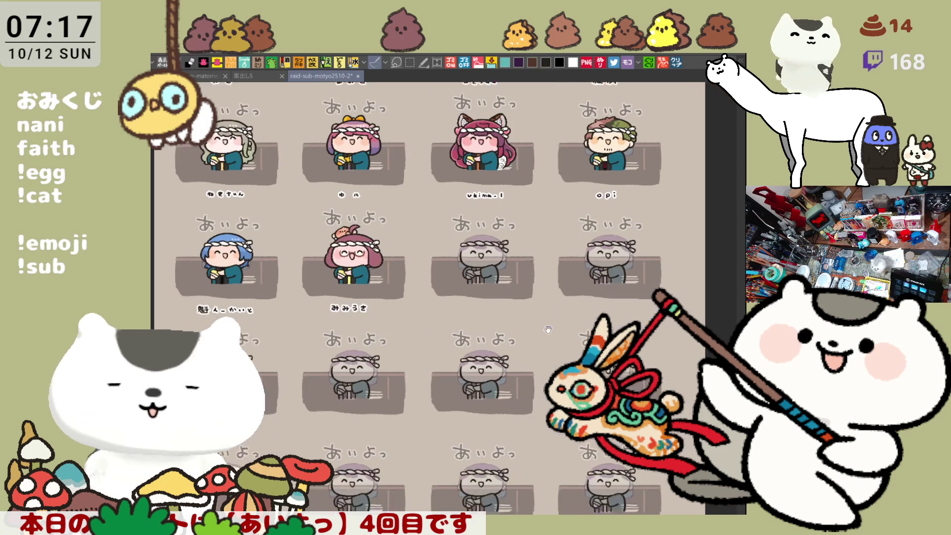
scroll(443, 297, "up", 5)
scroll(577, 325, "up", 3)
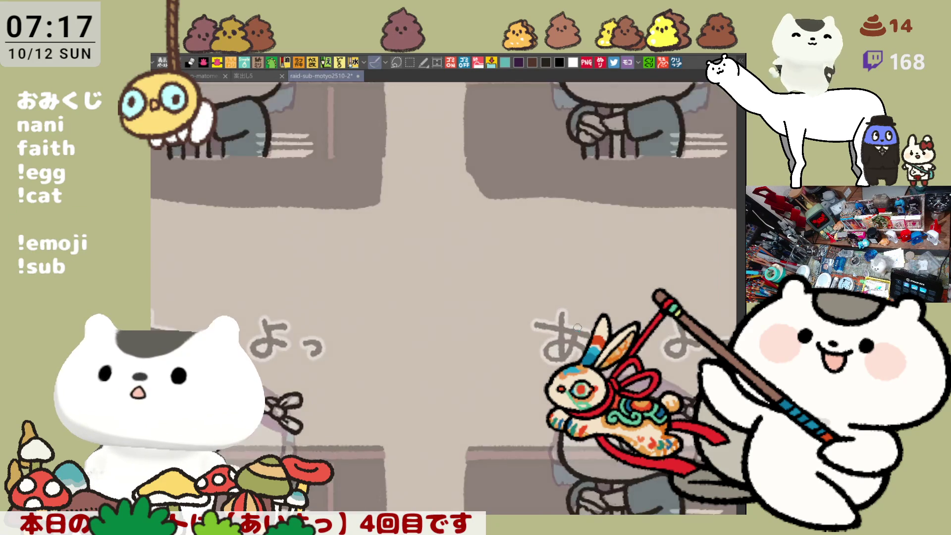
- Pan to the grey-haired placeholder slot and letter the name's first characters, ending with た
mouse_move(577, 321)
left_mouse_down()
mouse_move(255, 192)
mouse_move(394, 372)
mouse_move(346, 347)
mouse_move(406, 400)
left_mouse_up()
left_click_drag(517, 378, 438, 402)
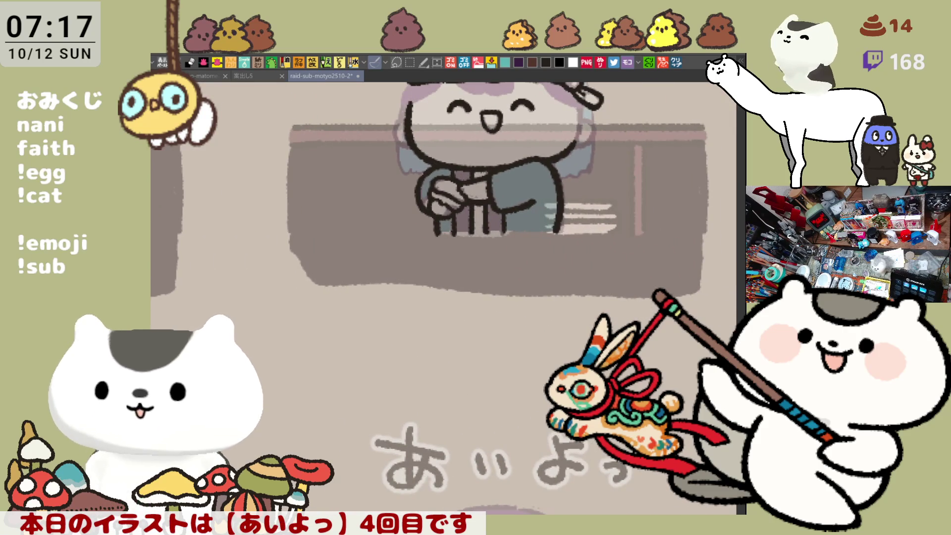
left_click_drag(607, 277, 612, 300)
scroll(536, 270, "down", 3)
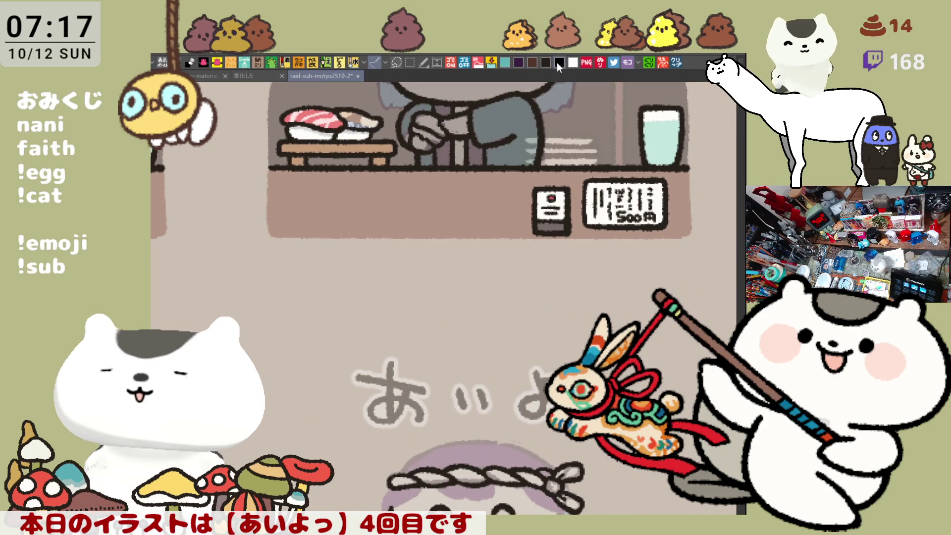
mouse_move(420, 261)
left_mouse_down()
mouse_move(430, 262)
mouse_move(426, 287)
left_mouse_up()
key("ctrl+z")
key("ctrl+z")
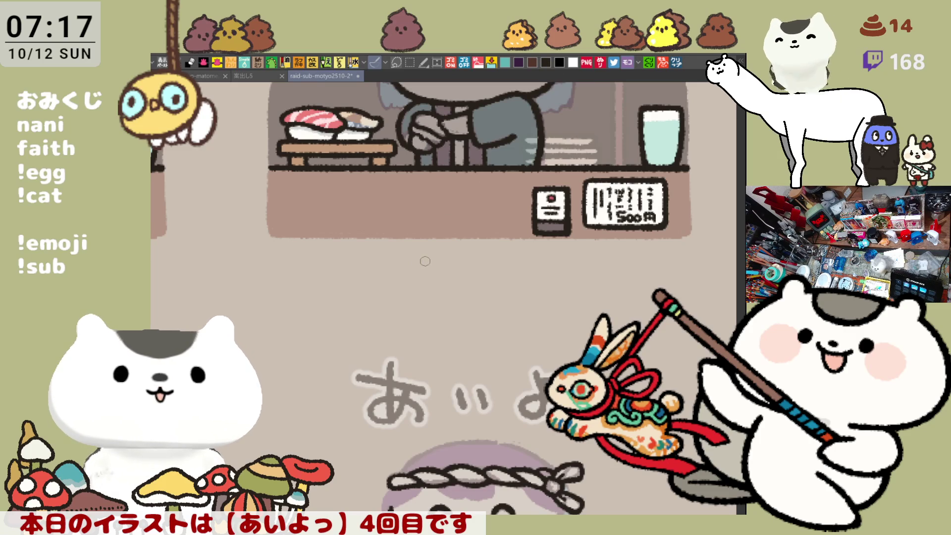
mouse_move(422, 260)
left_mouse_down()
mouse_move(424, 278)
mouse_move(420, 261)
mouse_move(424, 274)
mouse_move(499, 267)
left_mouse_up()
key("ctrl+z")
mouse_move(490, 270)
left_mouse_down()
mouse_move(503, 282)
mouse_move(531, 272)
left_mouse_up()
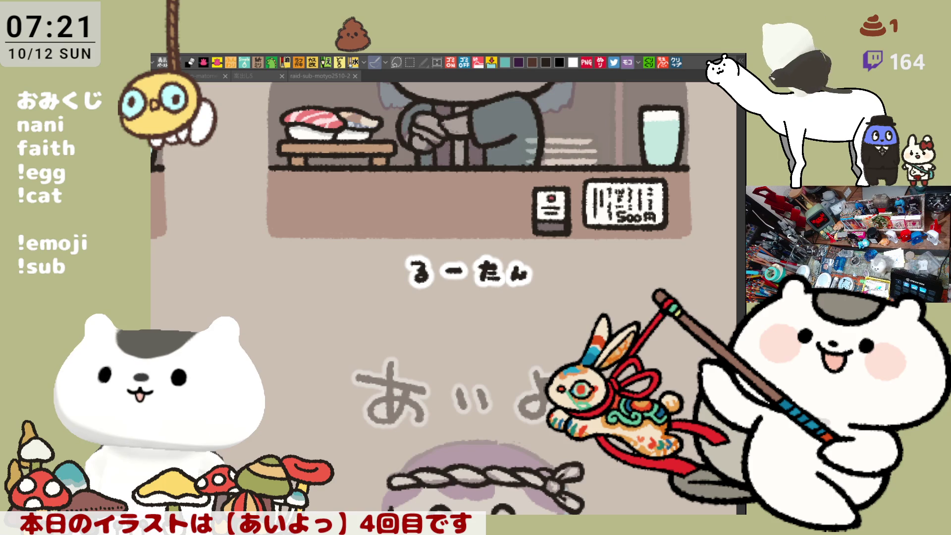
- Zoom out and pan across the full grid of chibi slots, including the newly named one
scroll(434, 302, "down", 2)
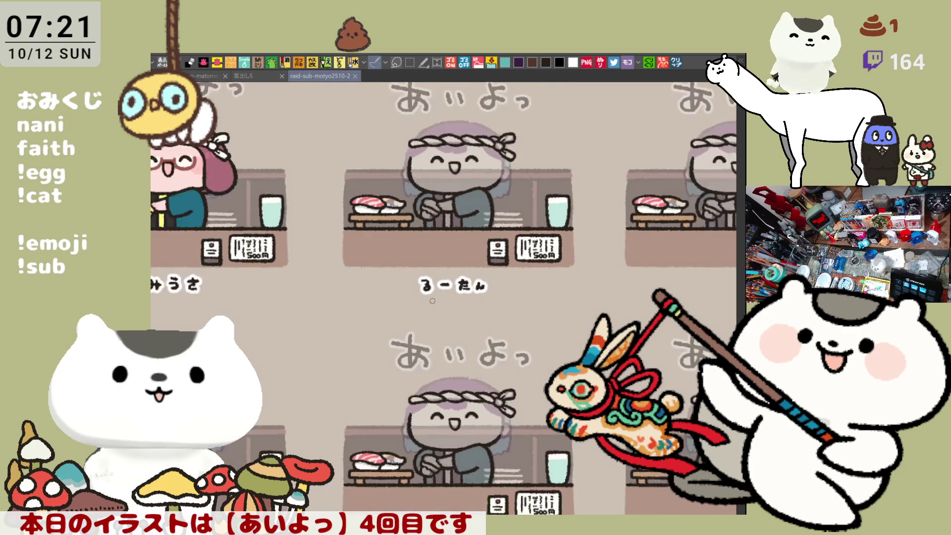
scroll(432, 300, "down", 2)
mouse_move(436, 213)
left_mouse_down()
mouse_move(484, 287)
mouse_move(486, 318)
left_mouse_up()
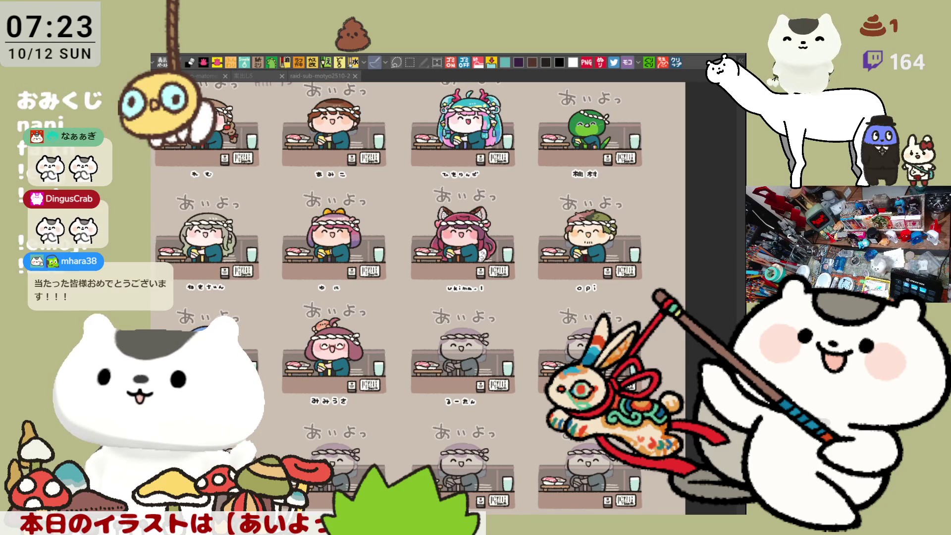
- Zoom in until the purple-haired chibi's face and rope headband fill the view
scroll(463, 328, "up", 6)
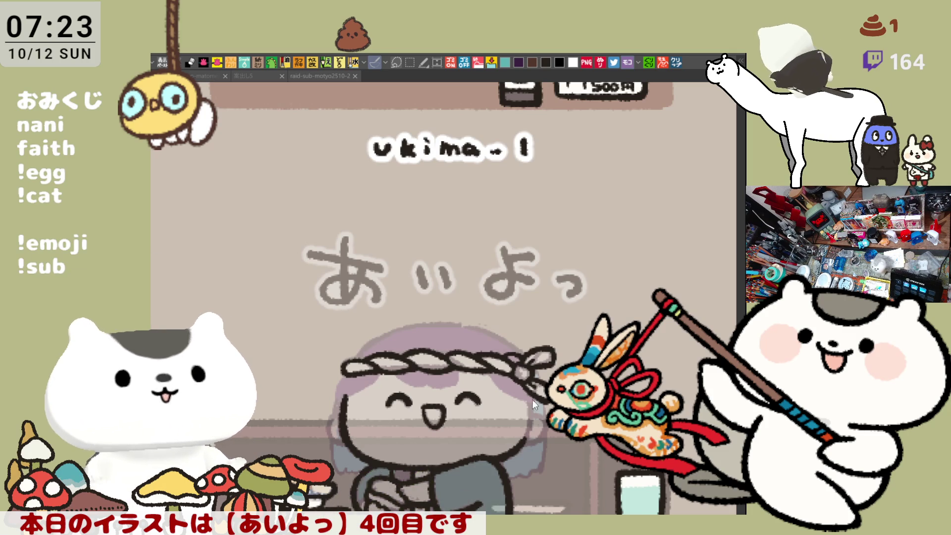
scroll(462, 430, "up", 5)
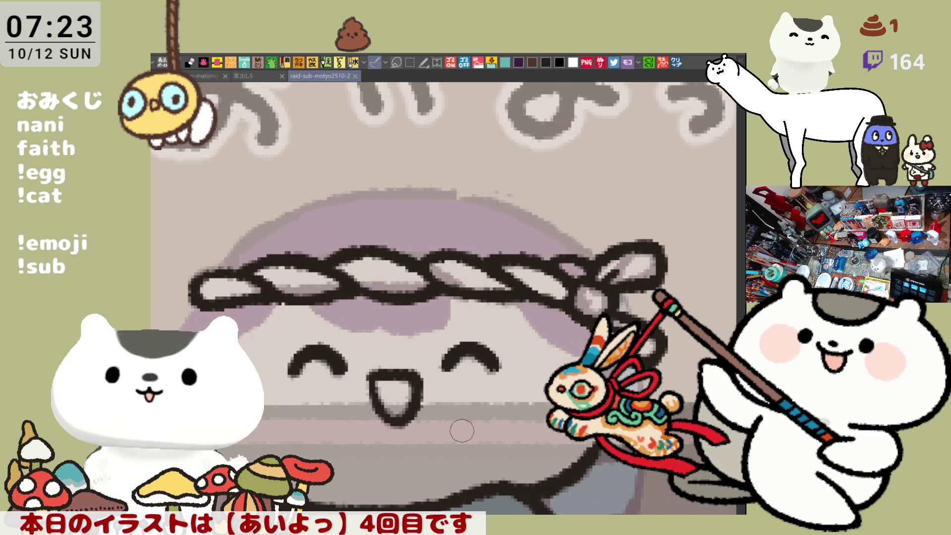
scroll(462, 430, "down", 1)
- Frame the face below the lettering and try grey strokes across the hair under the headband
left_click_drag(552, 275, 558, 204)
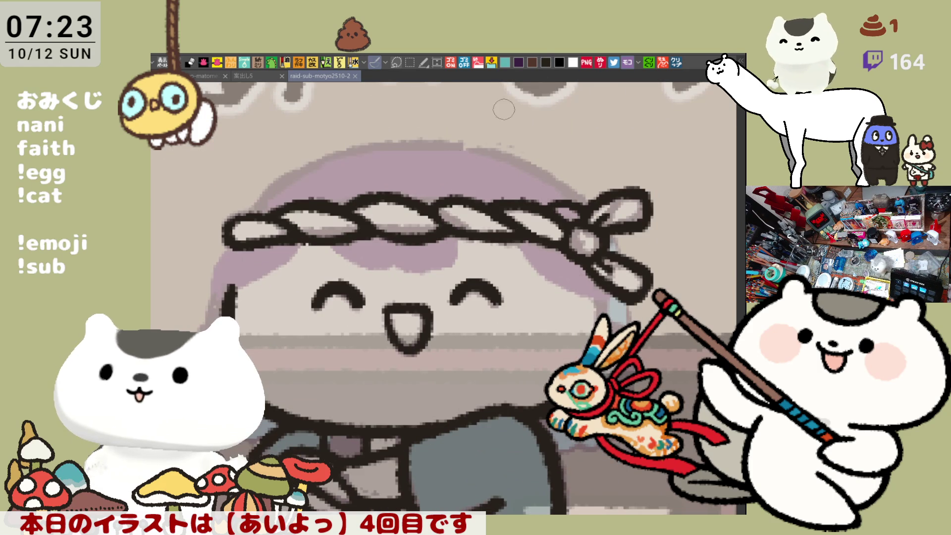
left_click_drag(374, 207, 402, 232)
mouse_move(377, 266)
left_mouse_down()
mouse_move(354, 295)
mouse_move(485, 287)
left_mouse_up()
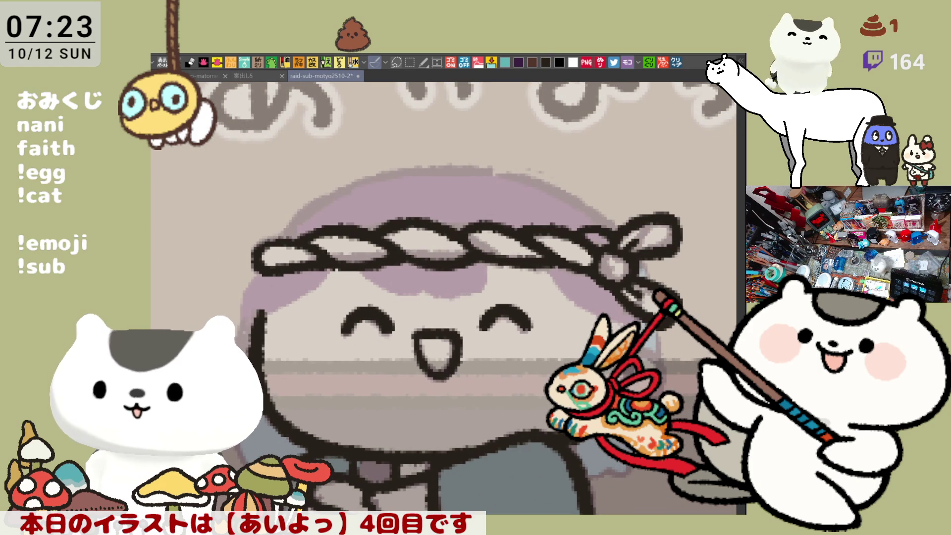
left_click_drag(324, 278, 480, 297)
key("ctrl+z")
mouse_move(327, 250)
left_mouse_down()
mouse_move(416, 294)
mouse_move(525, 291)
left_mouse_up()
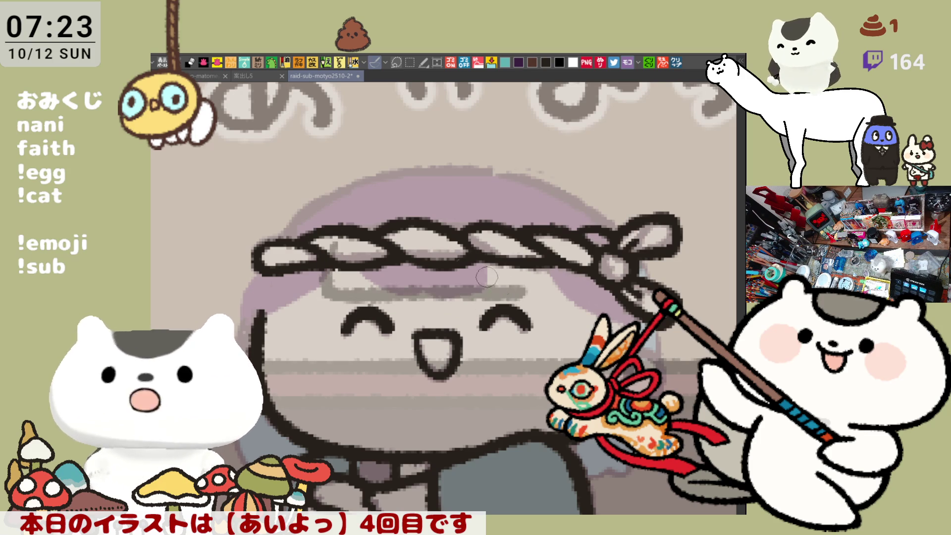
key("ctrl+z")
left_click_drag(333, 280, 518, 278)
- Settle the grey hair shading stroke and add darker grey under the headband's right side
key("ctrl+z")
mouse_move(350, 254)
left_mouse_down()
mouse_move(349, 292)
mouse_move(540, 284)
left_mouse_up()
key("ctrl+z")
mouse_move(348, 240)
left_mouse_down()
mouse_move(360, 286)
mouse_move(515, 289)
left_mouse_up()
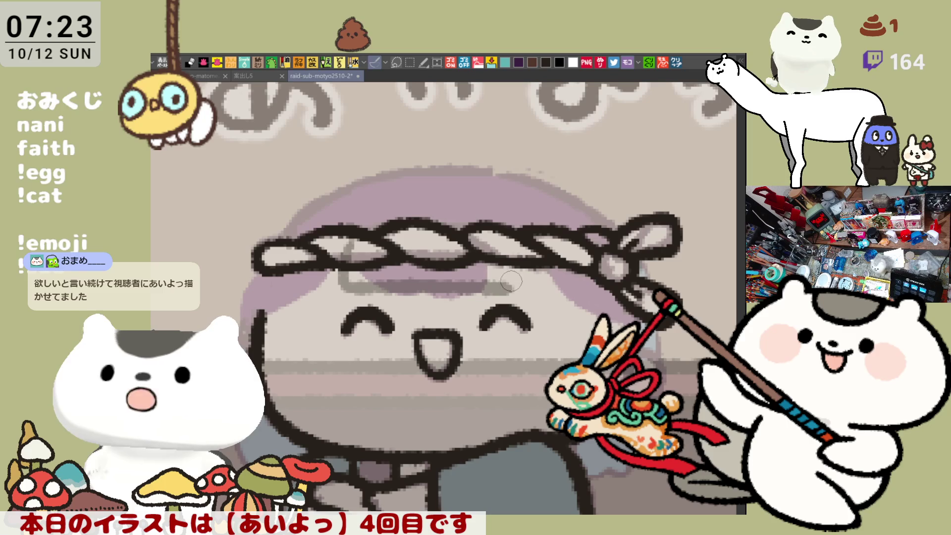
key("ctrl+z")
mouse_move(348, 240)
left_mouse_down()
mouse_move(347, 295)
mouse_move(523, 293)
left_mouse_up()
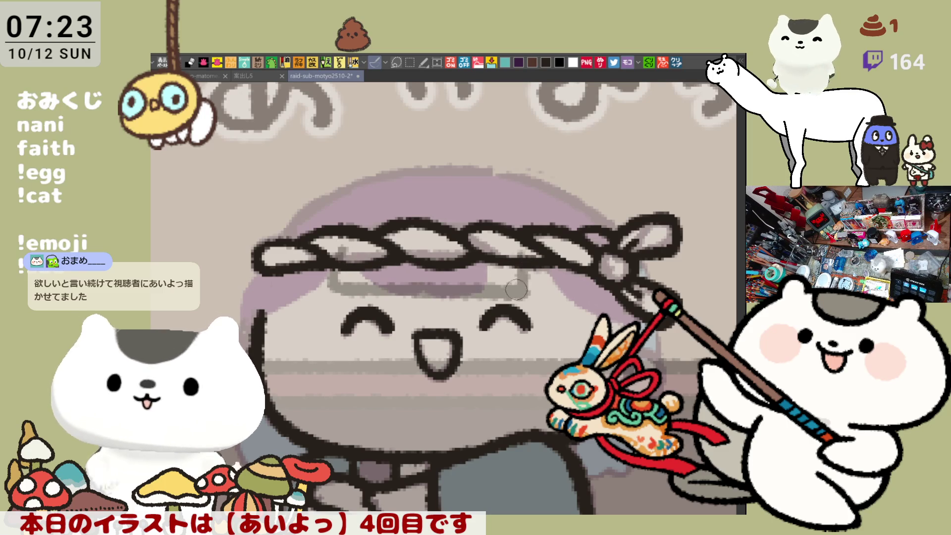
key("ctrl+z")
mouse_move(331, 244)
left_mouse_down()
mouse_move(341, 286)
mouse_move(500, 283)
left_mouse_up()
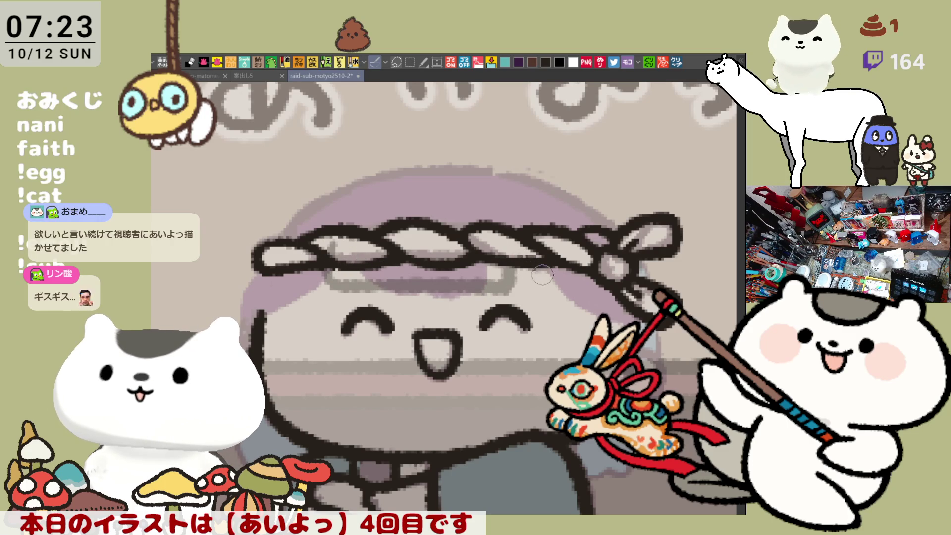
mouse_move(527, 267)
left_mouse_down()
mouse_move(542, 287)
mouse_move(570, 293)
left_mouse_up()
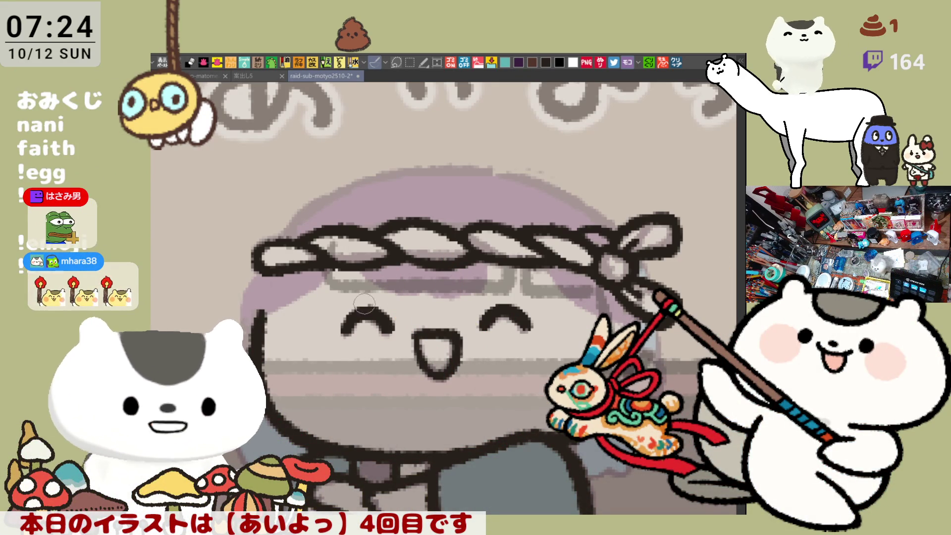
- Erase the dark outline left of the face and redraw it as a faint grey line
mouse_move(260, 312)
left_mouse_down()
mouse_move(272, 309)
mouse_move(273, 327)
left_mouse_up()
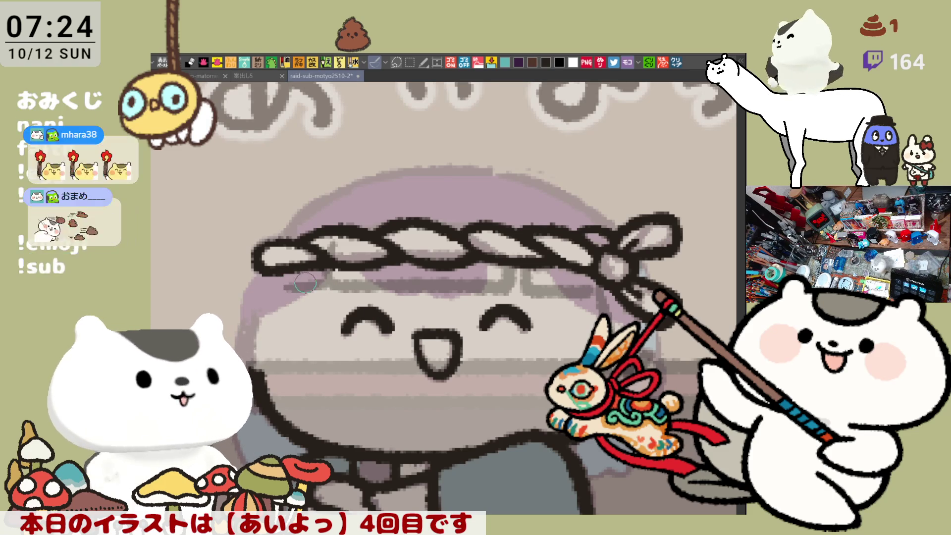
left_click_drag(271, 284, 270, 362)
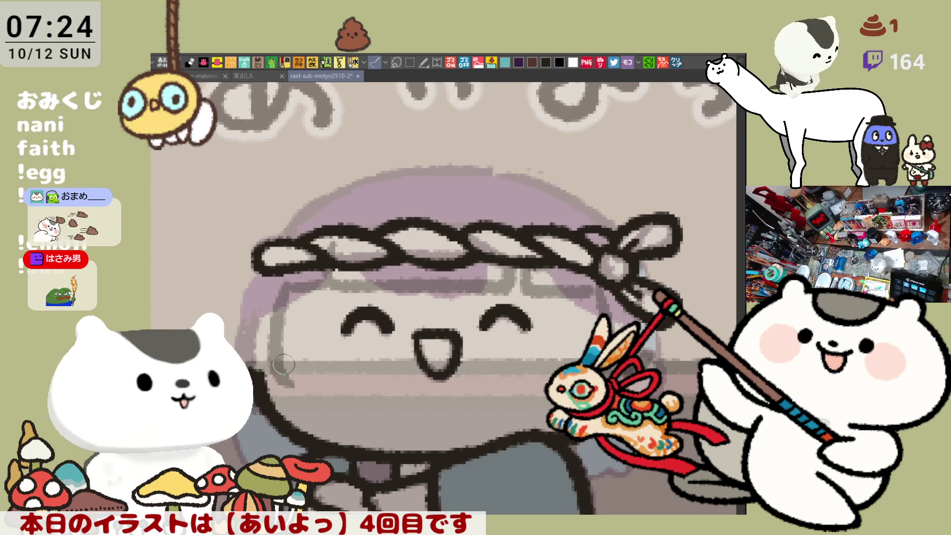
left_click_drag(277, 271, 270, 358)
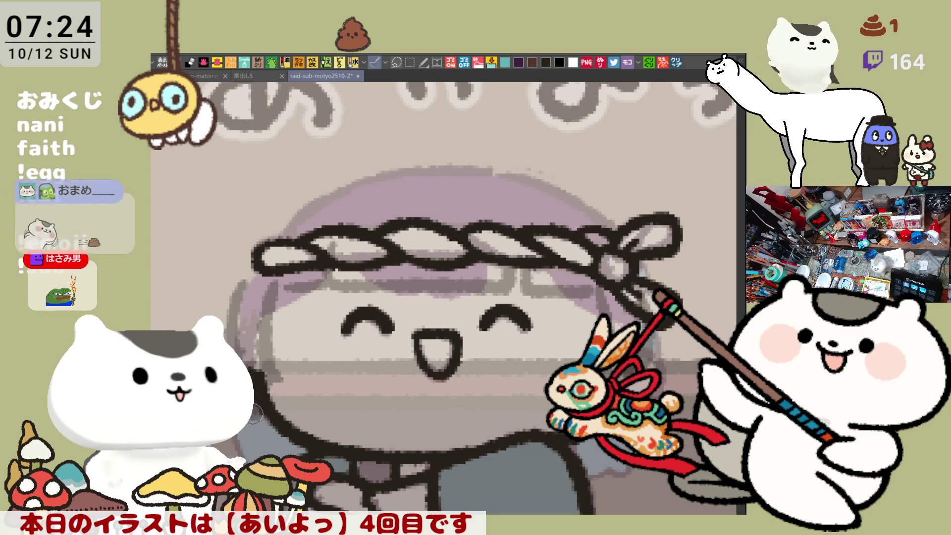
- Reposition the view and sketch a grey arc over the left part of the head
mouse_move(363, 357)
left_mouse_down()
mouse_move(384, 292)
mouse_move(398, 316)
left_mouse_up()
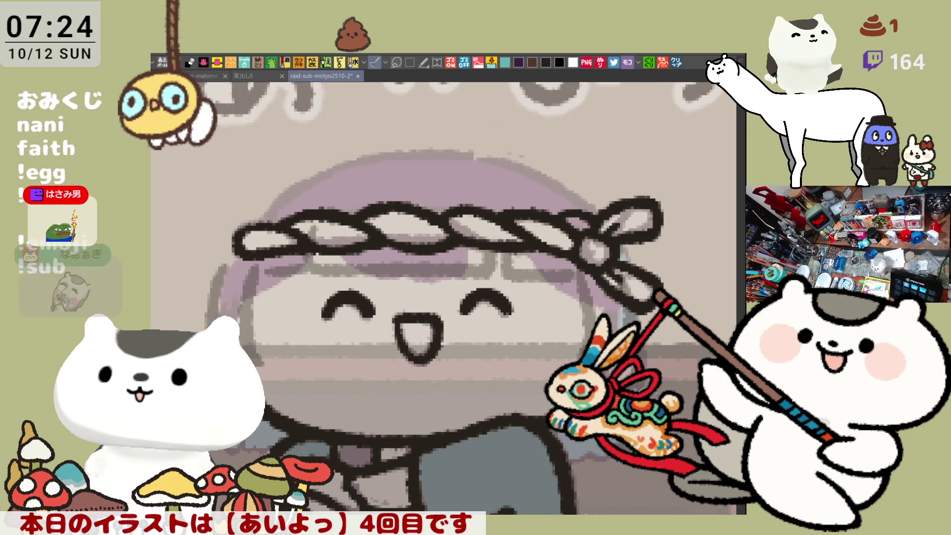
left_click_drag(342, 208, 367, 215)
left_click_drag(297, 200, 448, 149)
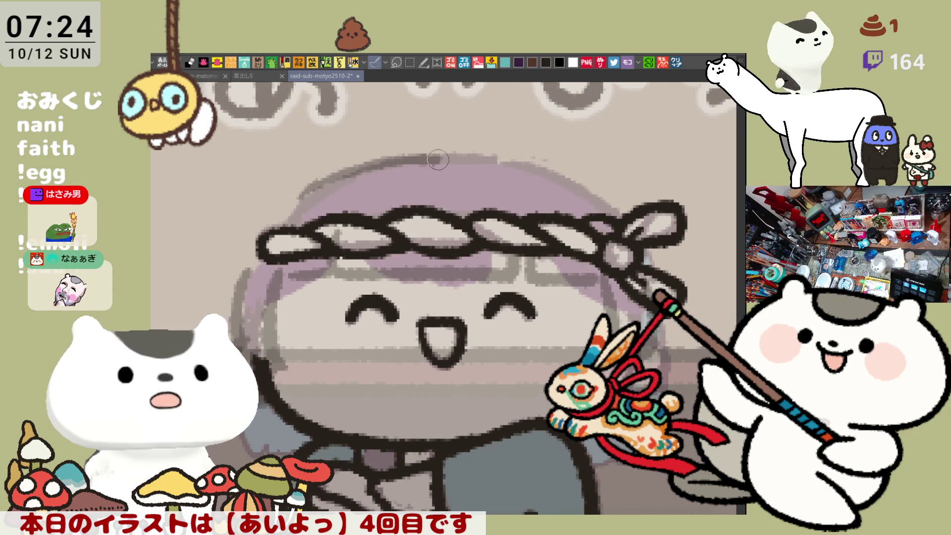
key("ctrl+z")
left_click_drag(281, 200, 452, 143)
key("ctrl+z")
left_click_drag(293, 198, 408, 144)
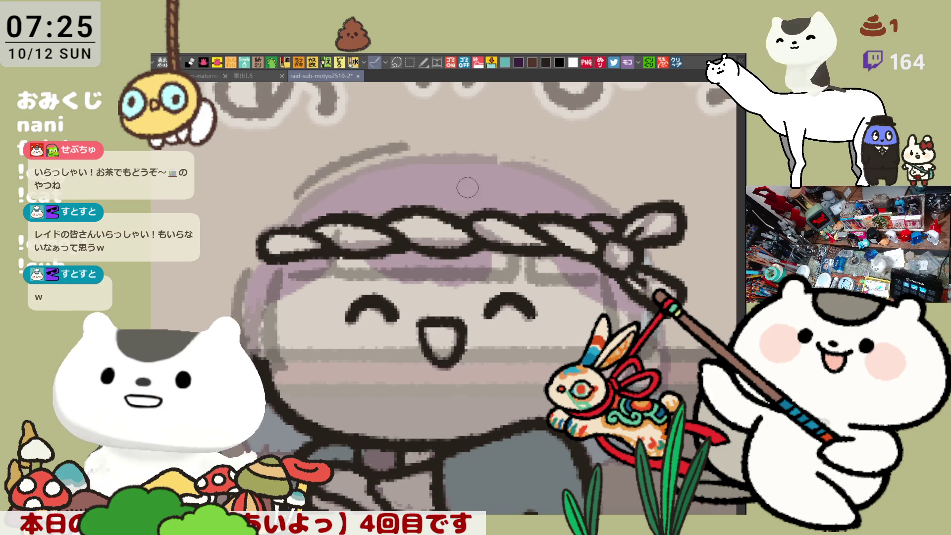
- Extend the grey arc along the top of the head toward the right, retrying several strokes
left_click_drag(392, 146, 525, 144)
key("ctrl+z")
left_click_drag(399, 145, 525, 145)
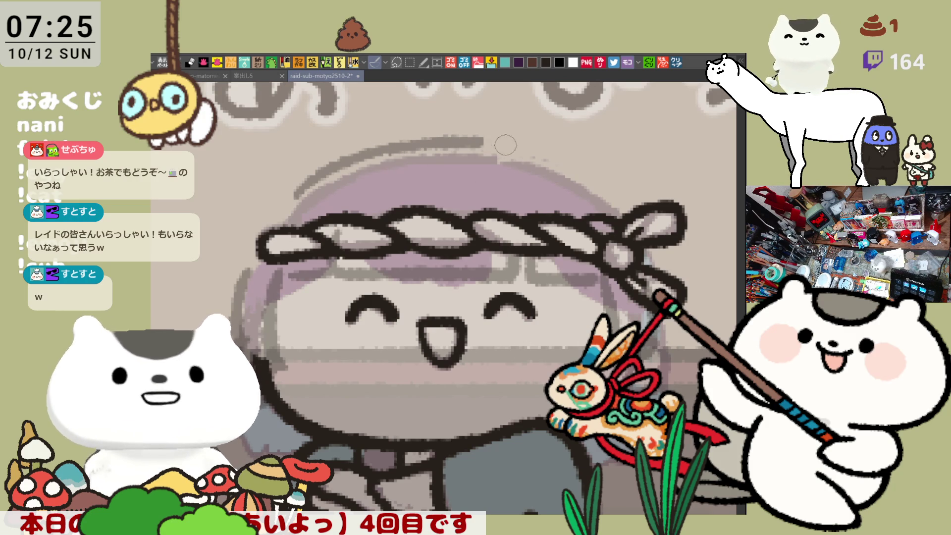
key("ctrl+z")
mouse_move(391, 146)
left_mouse_down()
mouse_move(503, 146)
mouse_move(609, 198)
left_mouse_up()
key("ctrl+z")
left_click_drag(493, 146, 618, 197)
key("ctrl+z")
key("ctrl+z")
key("ctrl+z")
left_click_drag(515, 144, 619, 198)
key("ctrl+z")
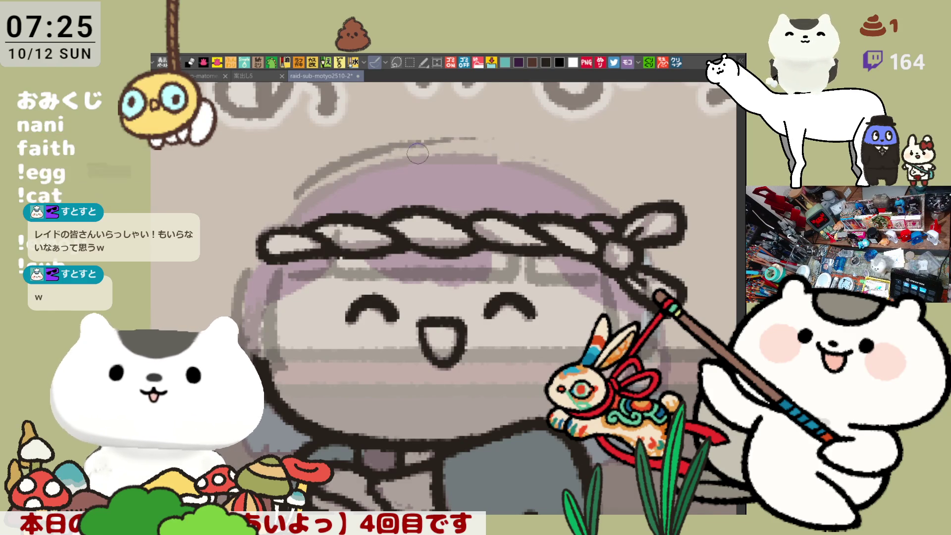
left_click_drag(437, 139, 520, 143)
key("ctrl+z")
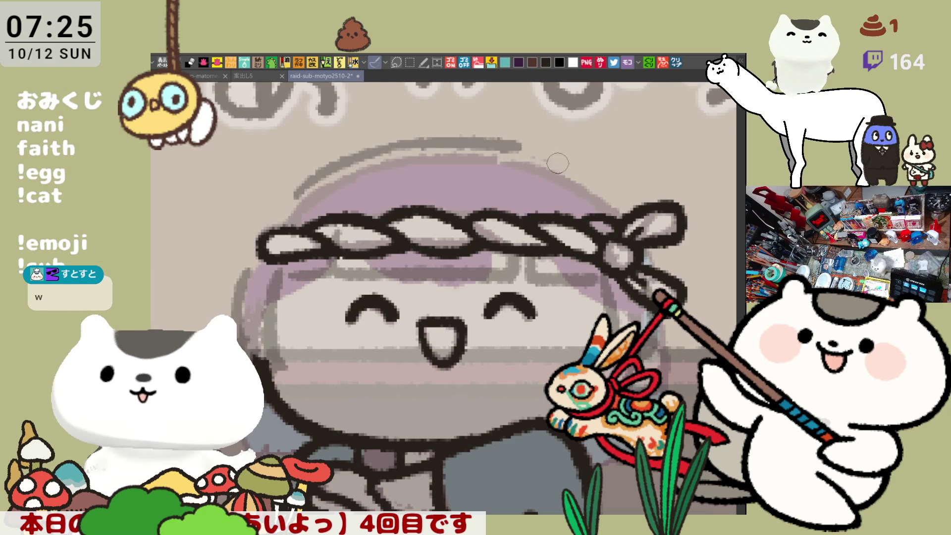
- Redraw the top-of-head arc until a clean stroke spans across the head
left_click_drag(405, 147, 544, 149)
key("ctrl+z")
left_click_drag(421, 139, 535, 149)
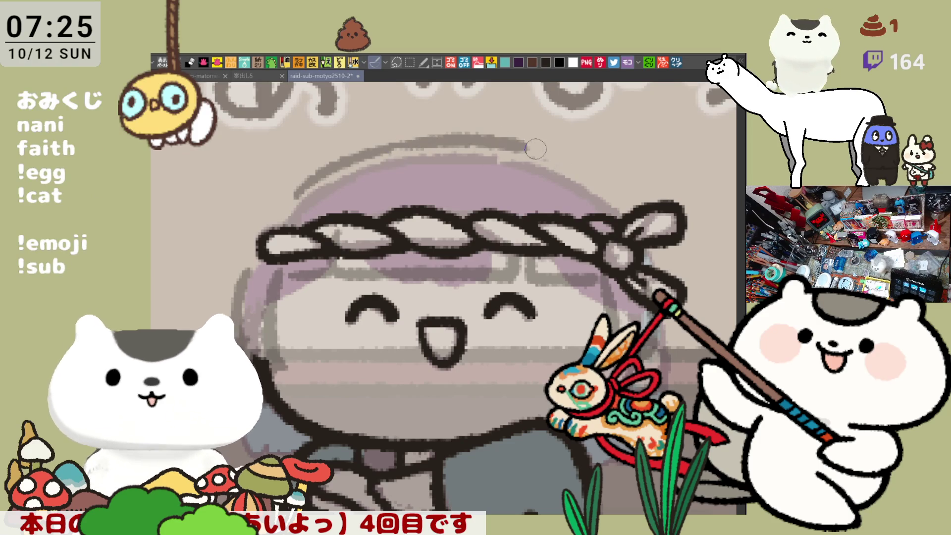
key("ctrl+z")
left_click_drag(381, 147, 525, 146)
key("ctrl+z")
key("ctrl+z")
key("ctrl+z")
left_click_drag(384, 145, 515, 150)
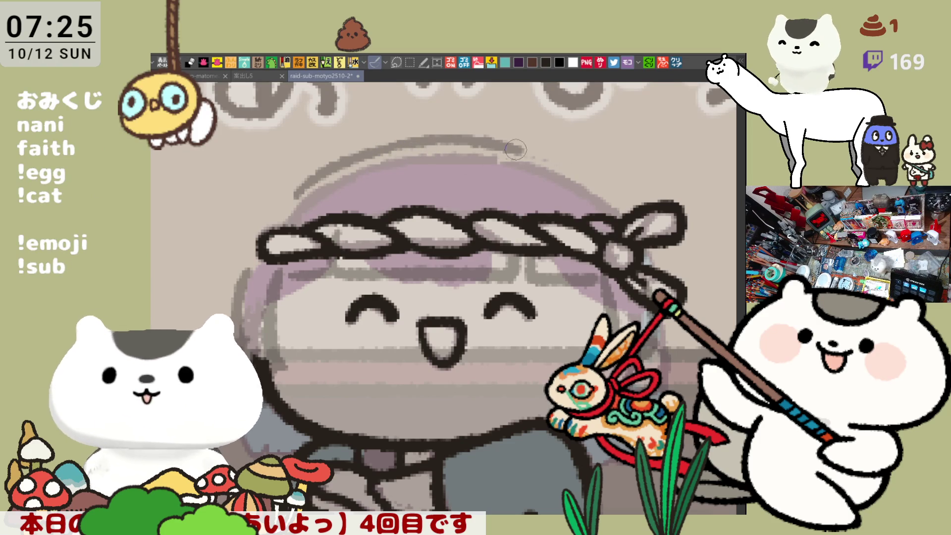
key("ctrl+z")
left_click_drag(384, 144, 540, 148)
key("ctrl+z")
mouse_move(376, 144)
left_mouse_down()
mouse_move(527, 152)
mouse_move(517, 140)
left_mouse_up()
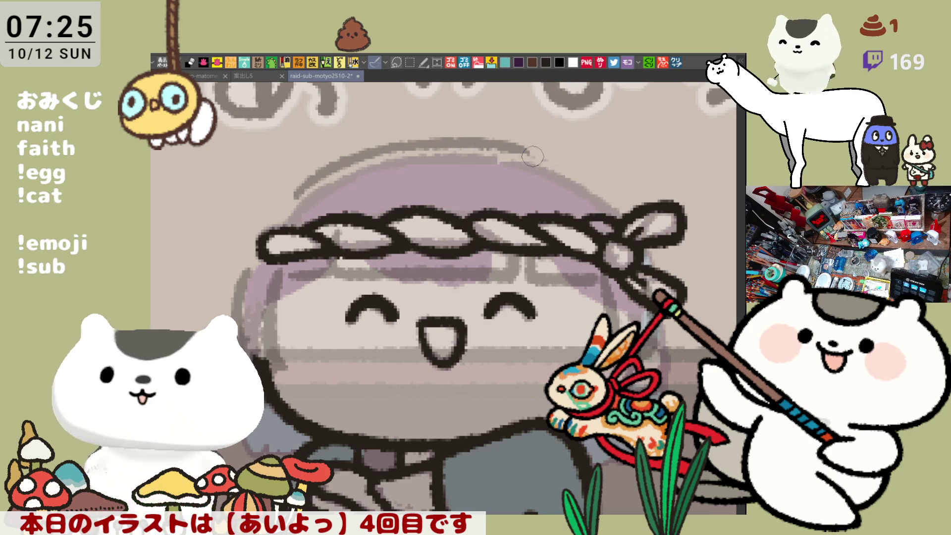
- Continue the grey arc down the right side of the head until it fits
left_click_drag(515, 143, 626, 201)
key("ctrl+z")
left_click_drag(515, 141, 611, 195)
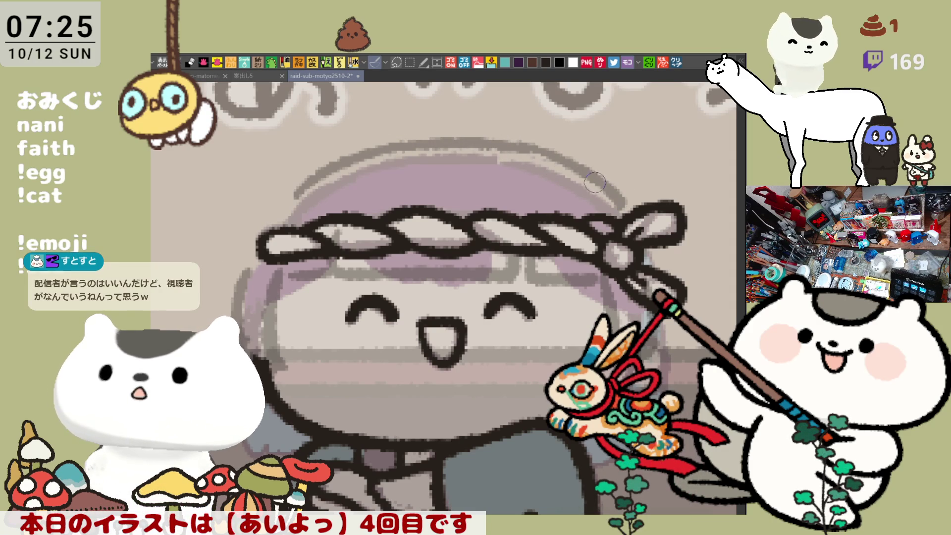
key("ctrl+z")
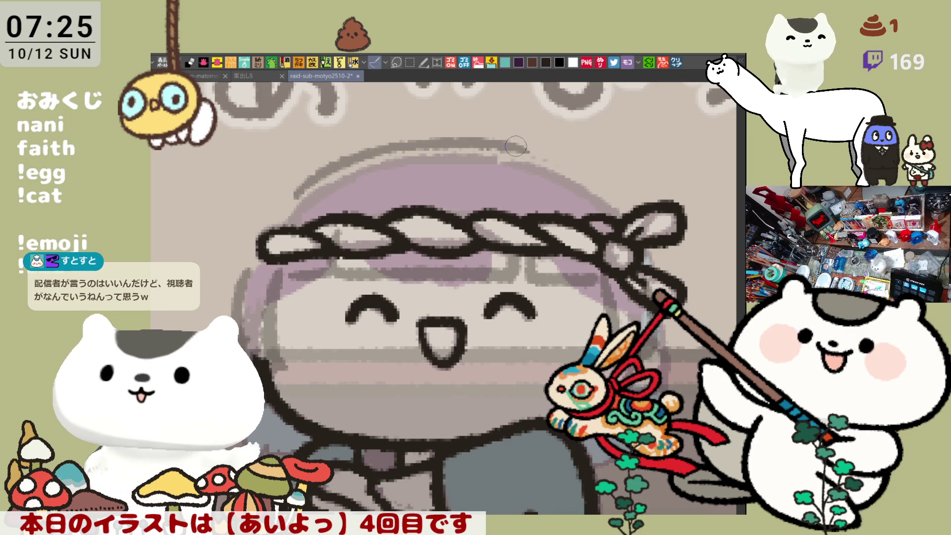
left_click_drag(515, 146, 611, 190)
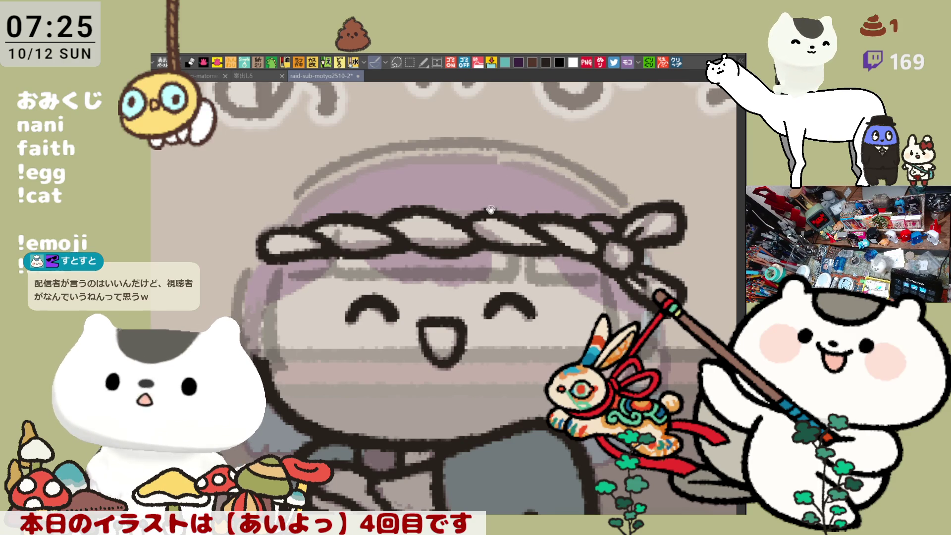
left_click_drag(490, 209, 491, 203)
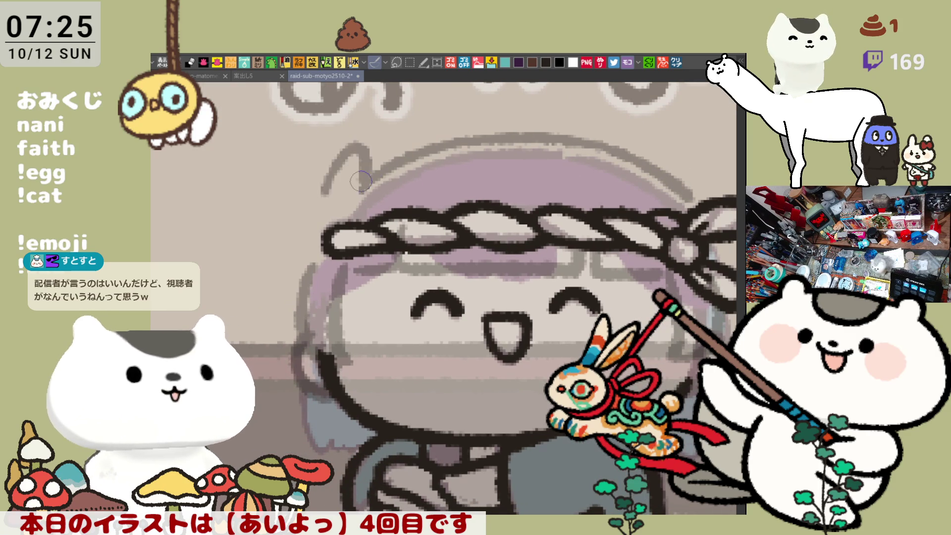
- Erase the head arc's left end, sketch a bumpy bunny ornament outline, and dot its eye
mouse_move(362, 190)
left_mouse_down()
mouse_move(376, 178)
mouse_move(387, 214)
left_mouse_up()
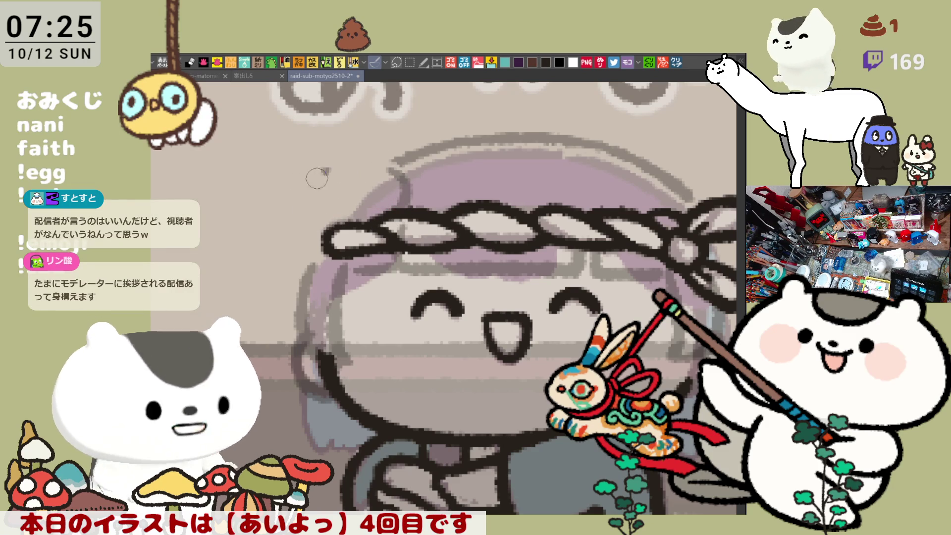
mouse_move(320, 229)
left_mouse_down()
mouse_move(318, 183)
mouse_move(353, 165)
mouse_move(350, 148)
mouse_move(369, 149)
mouse_move(388, 169)
left_mouse_up()
key("ctrl+z")
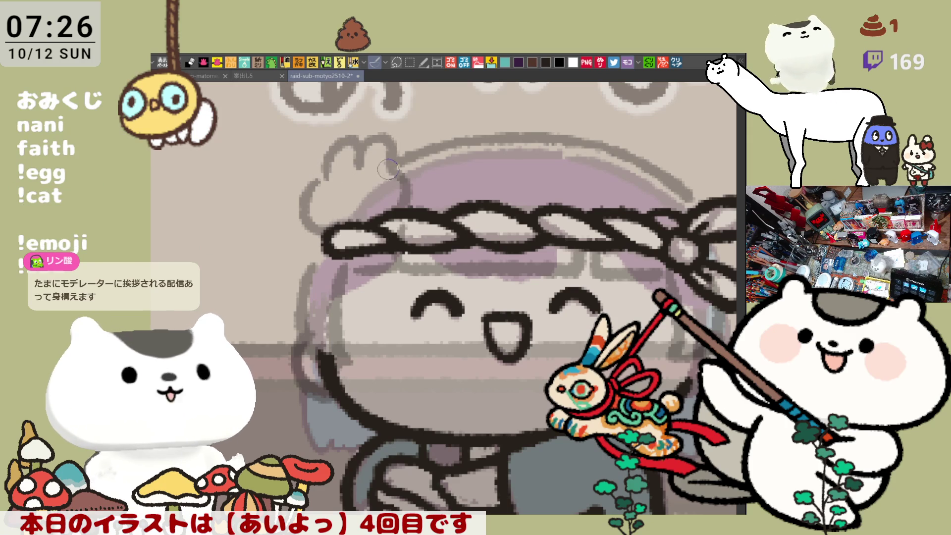
left_click(331, 194)
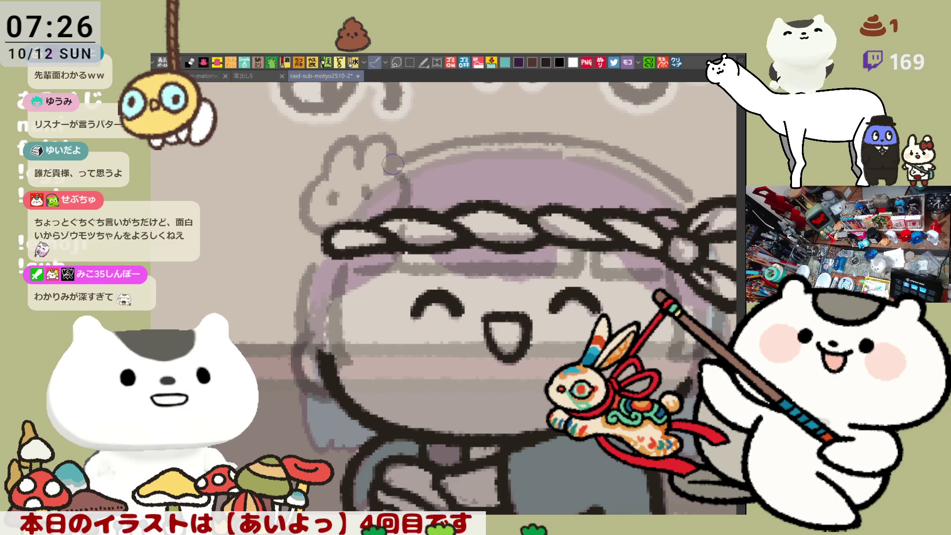
left_click_drag(590, 216, 458, 266)
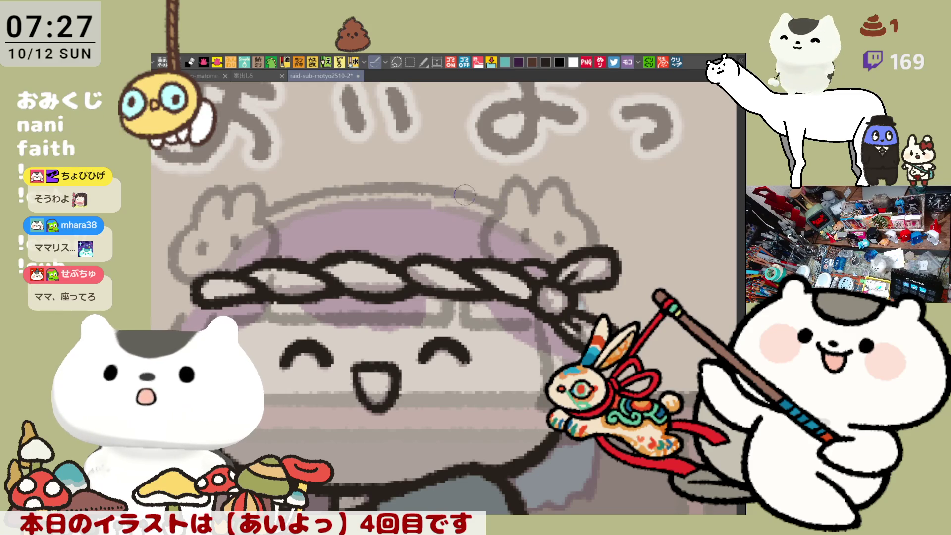
- Add a short pencil stroke beside the head's left edge
left_click_drag(455, 219, 511, 215)
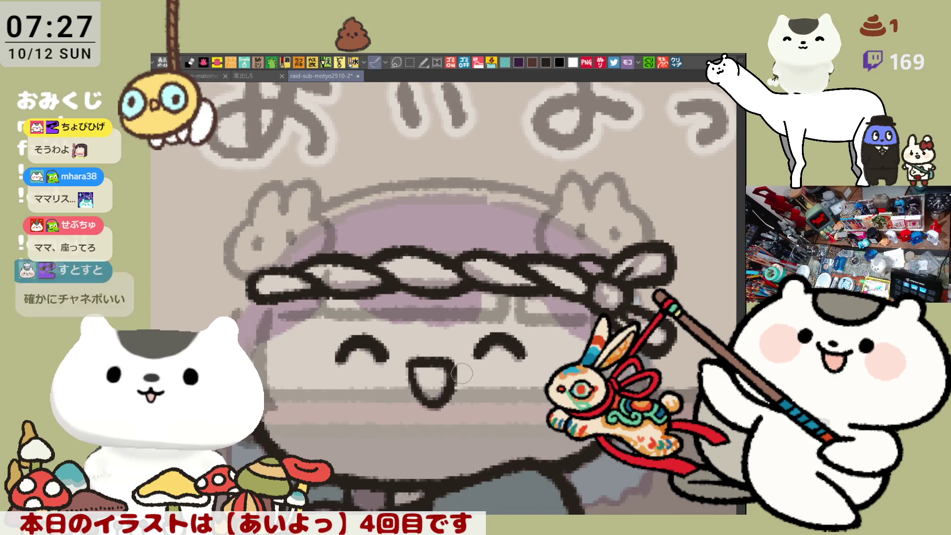
mouse_move(457, 294)
left_mouse_down()
mouse_move(487, 310)
mouse_move(499, 300)
left_mouse_up()
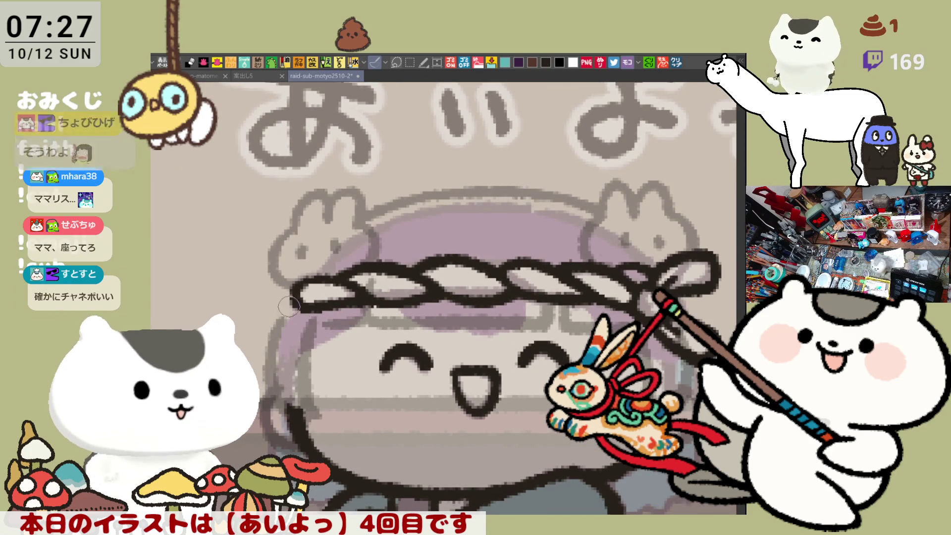
left_click_drag(279, 306, 262, 332)
left_click_drag(563, 349, 550, 334)
left_click_drag(647, 332, 634, 317)
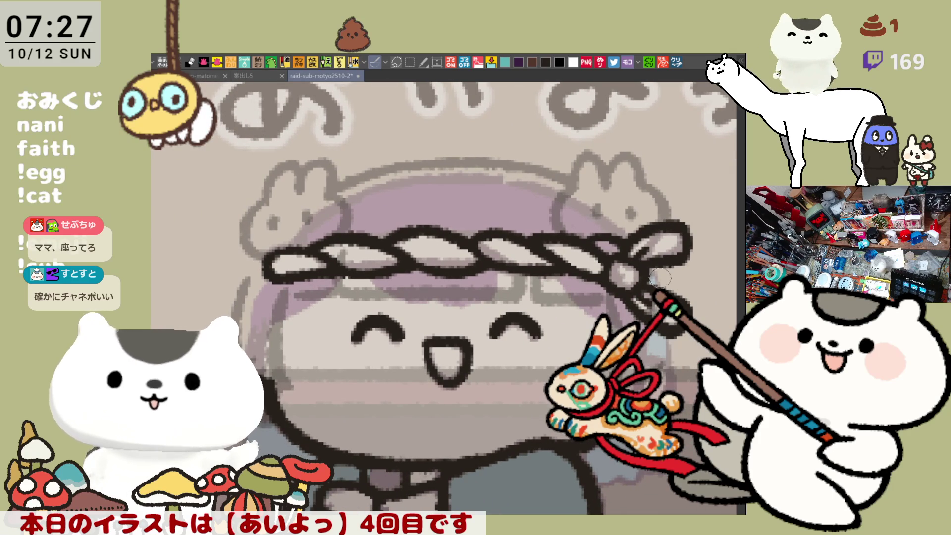
left_click_drag(651, 366, 618, 321)
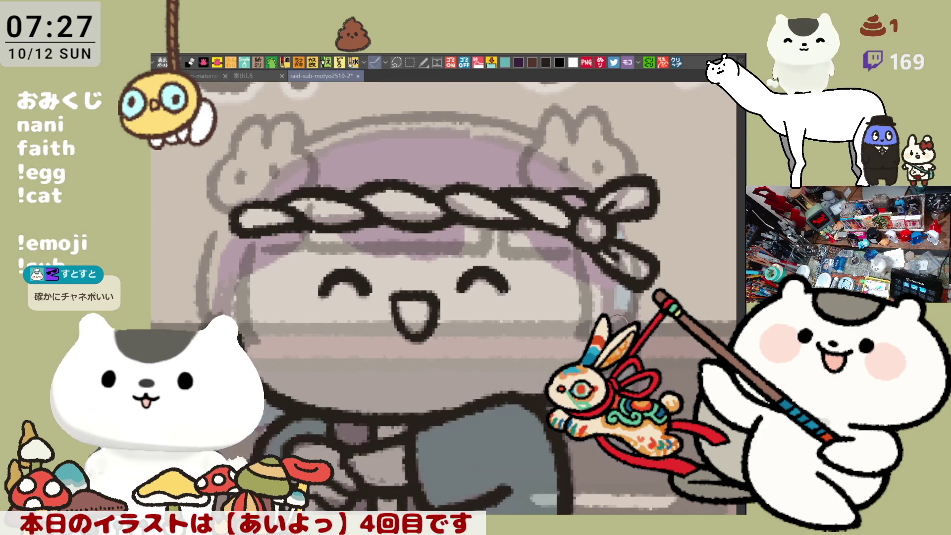
- Draw a flower outline below the left bunny and small strokes at the rope end
left_click_drag(309, 259, 397, 296)
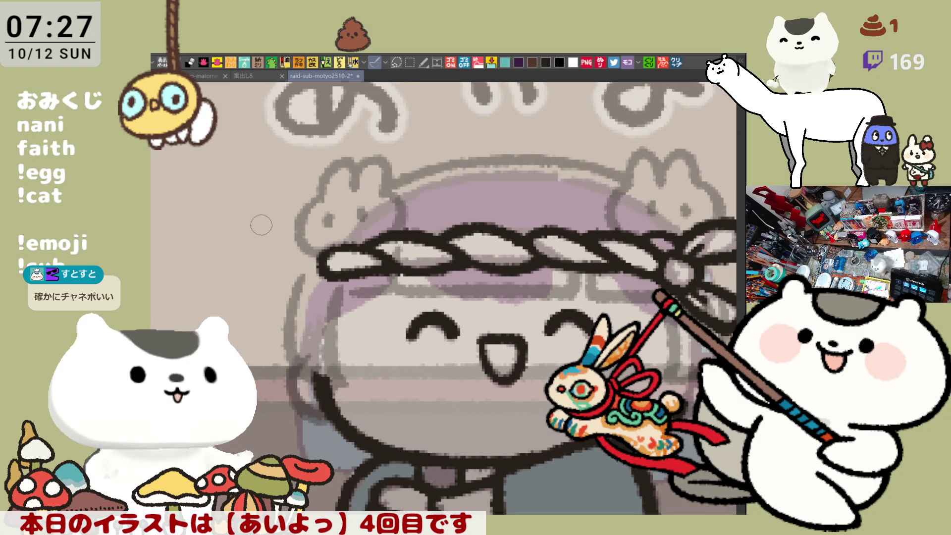
left_click_drag(296, 258, 297, 278)
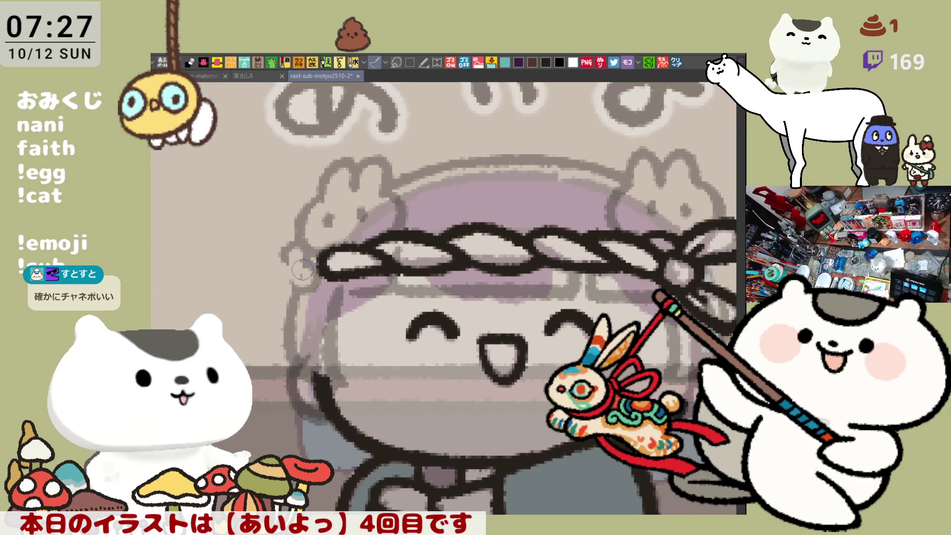
mouse_move(280, 258)
left_mouse_down()
mouse_move(291, 263)
mouse_move(262, 267)
mouse_move(295, 284)
mouse_move(270, 289)
mouse_move(297, 279)
mouse_move(303, 260)
left_mouse_up()
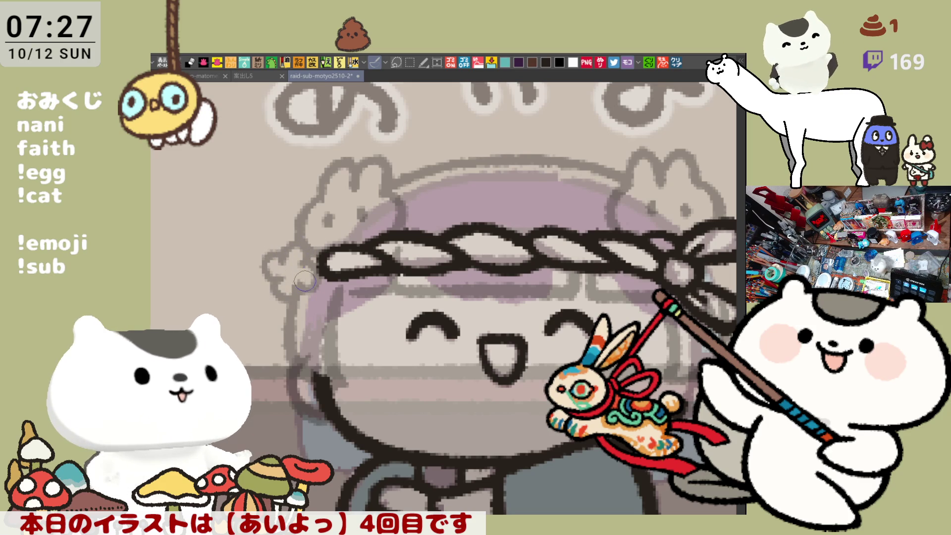
scroll(301, 280, "right", 3)
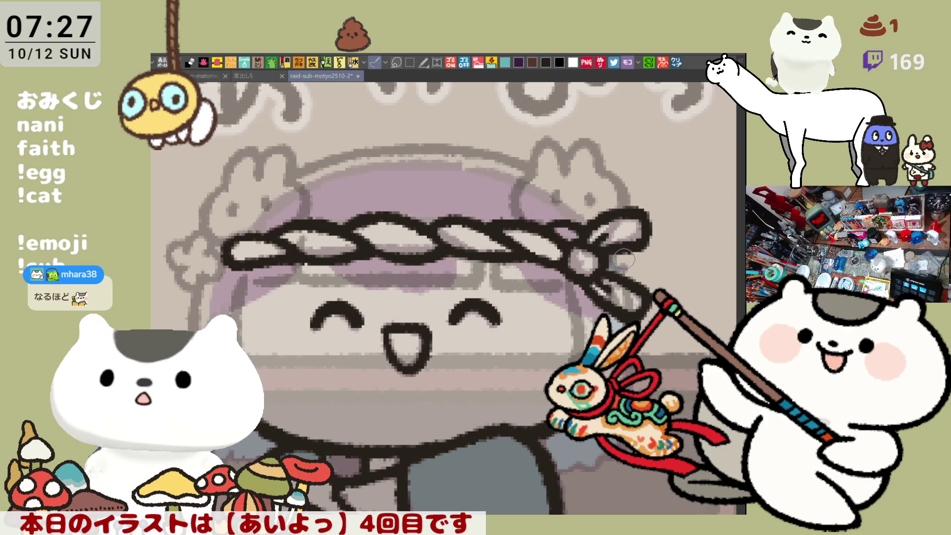
mouse_move(629, 273)
left_mouse_down()
mouse_move(654, 248)
mouse_move(650, 258)
mouse_move(654, 248)
mouse_move(639, 267)
mouse_move(650, 253)
mouse_move(643, 243)
mouse_move(640, 269)
mouse_move(646, 260)
mouse_move(618, 263)
mouse_move(669, 242)
mouse_move(615, 266)
mouse_move(637, 233)
left_mouse_up()
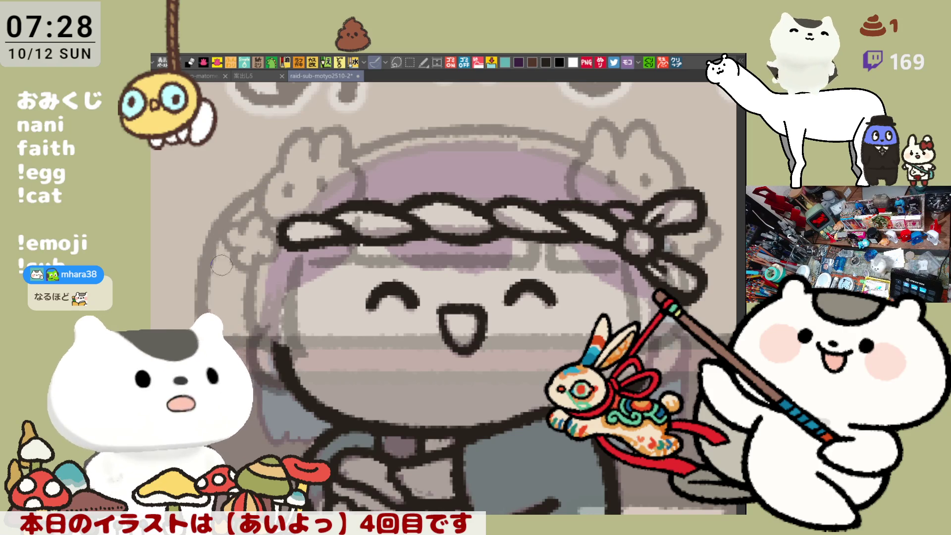
- Sketch a hair curve down the left side, then a longer redrawn arc down the right
left_click_drag(261, 194, 195, 283)
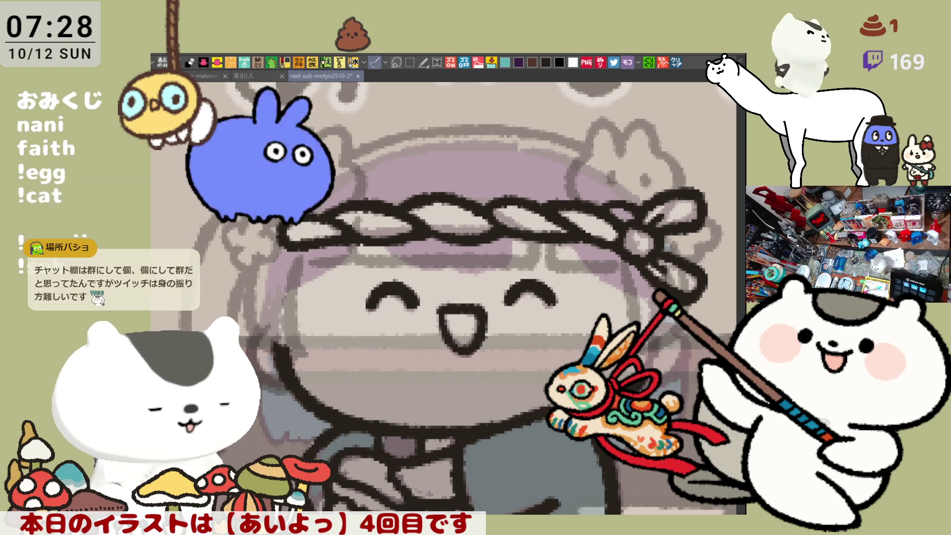
left_click_drag(446, 297, 468, 280)
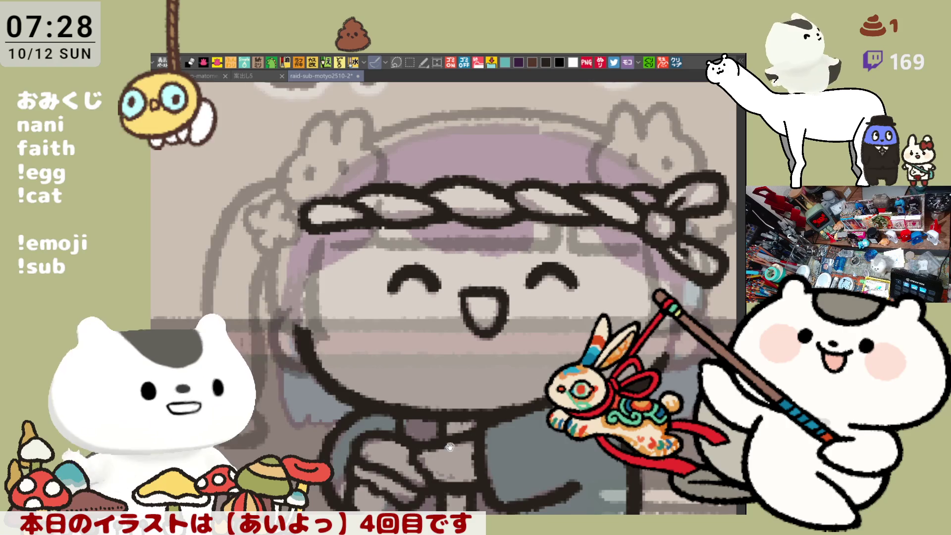
left_click_drag(450, 447, 446, 440)
left_click_drag(612, 166, 543, 161)
left_click_drag(650, 164, 693, 203)
key("ctrl+z")
mouse_move(615, 144)
left_mouse_down()
mouse_move(696, 208)
mouse_move(693, 255)
left_mouse_up()
key("ctrl+z")
left_click_drag(619, 144, 708, 327)
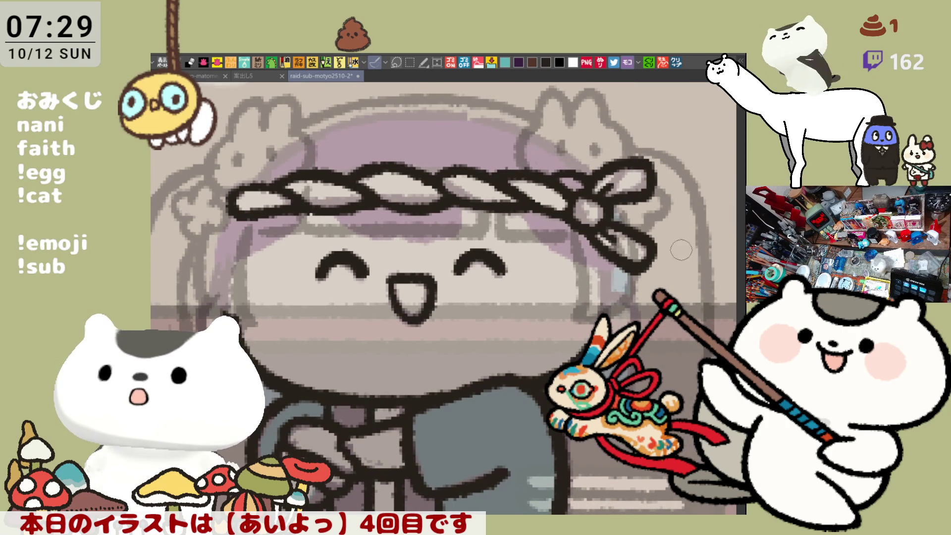
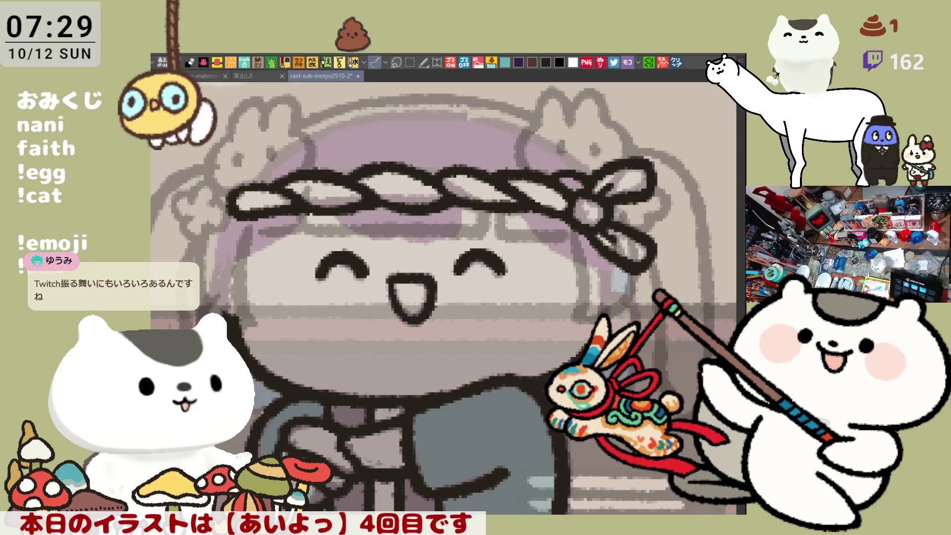
- Mirror the canvas to check the drawing, then reframe the view on the whole character
key("h")
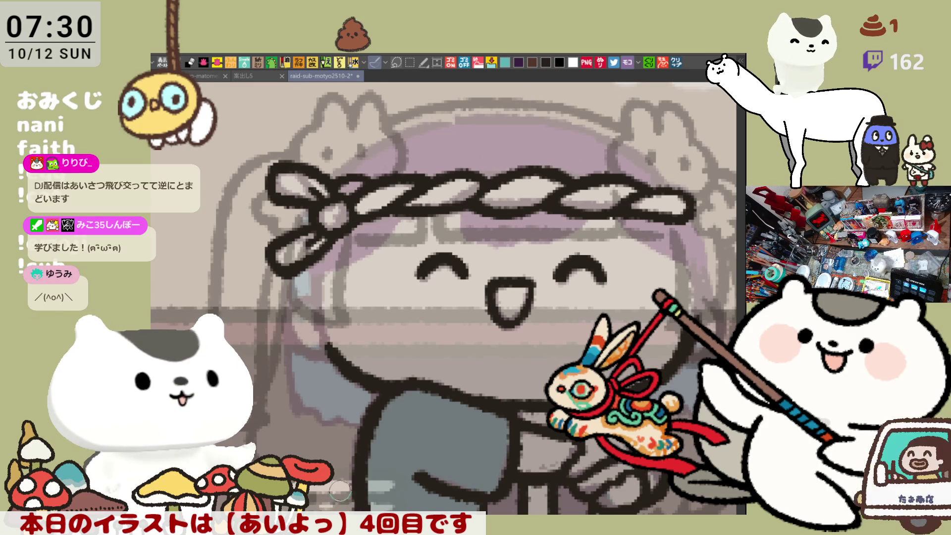
key("h")
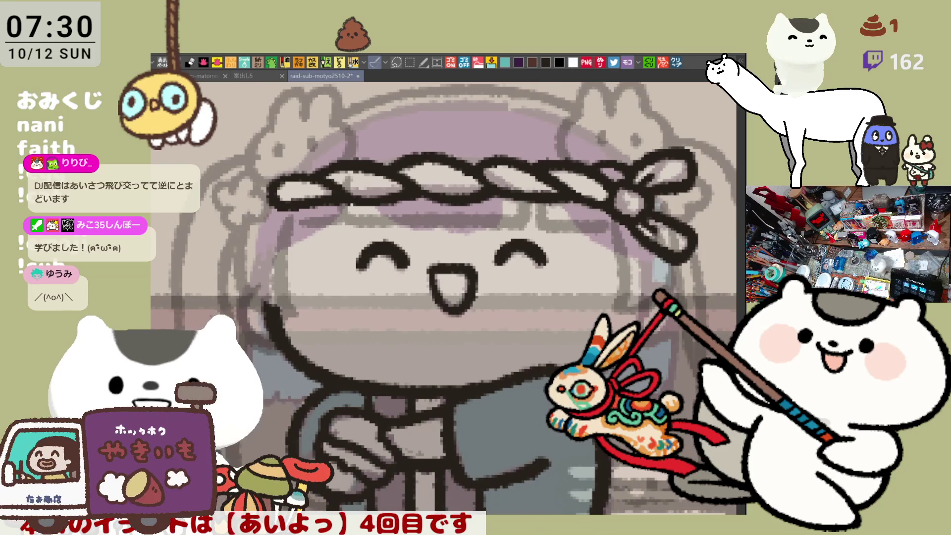
left_click_drag(446, 248, 384, 267)
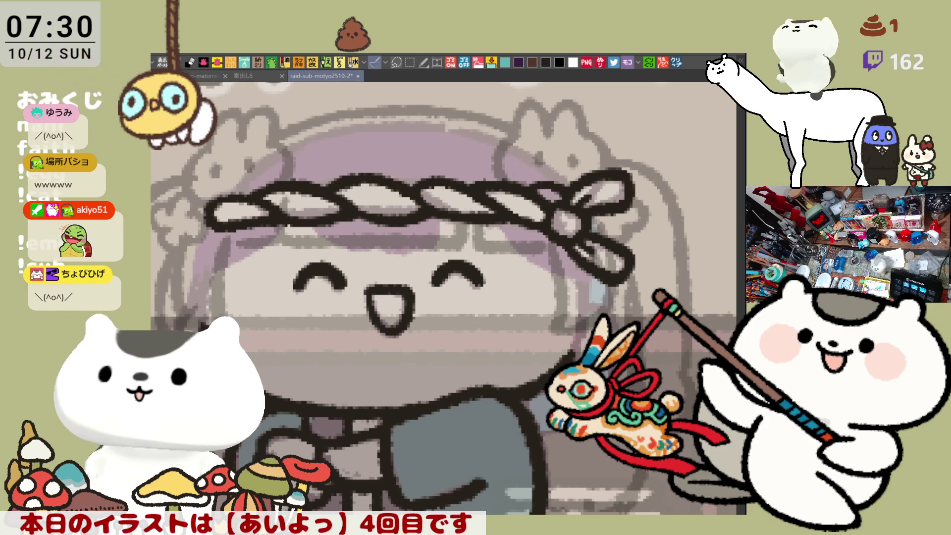
mouse_move(445, 297)
left_mouse_down()
mouse_move(462, 267)
mouse_move(480, 280)
left_mouse_up()
left_click_drag(612, 463, 588, 450)
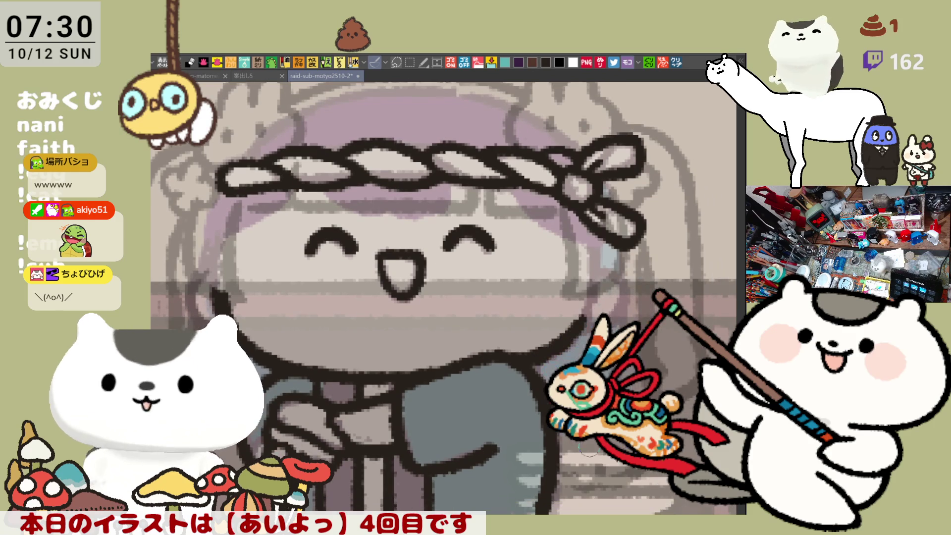
scroll(587, 449, "down", 2)
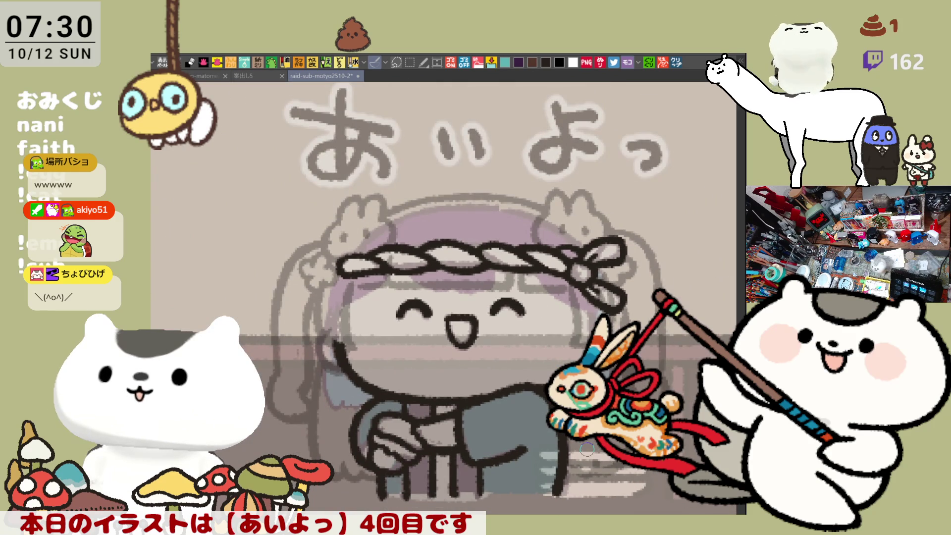
left_click_drag(569, 306, 586, 333)
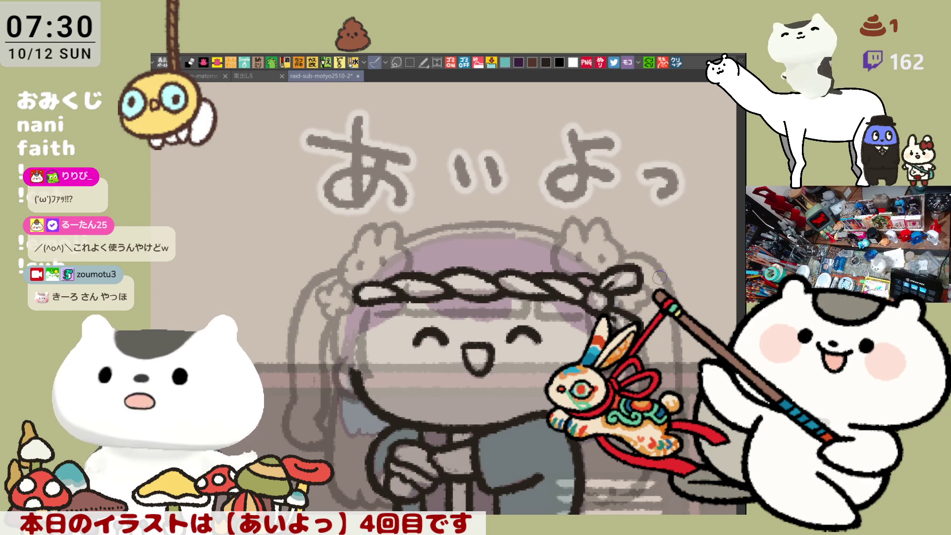
mouse_move(659, 278)
left_mouse_down()
mouse_move(690, 300)
mouse_move(628, 311)
mouse_move(615, 274)
left_mouse_up()
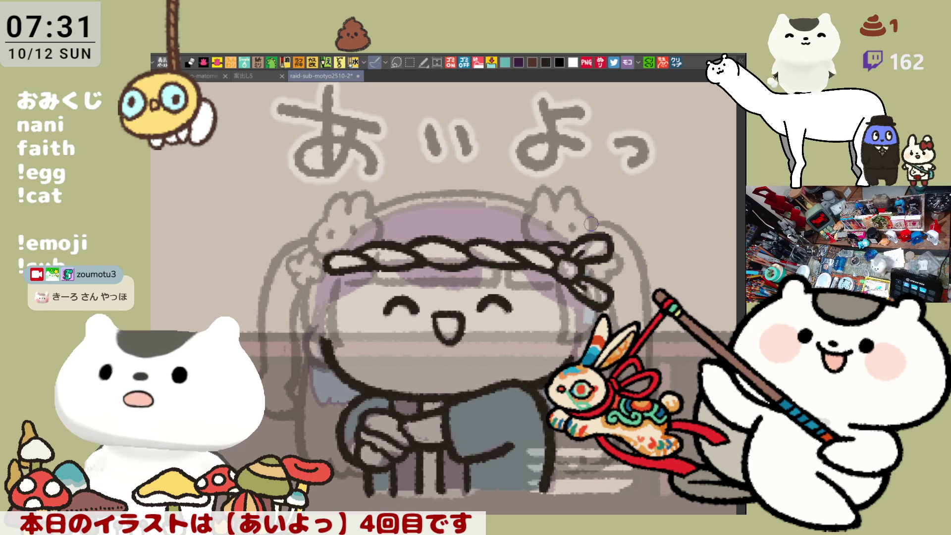
scroll(581, 261, "down", 1)
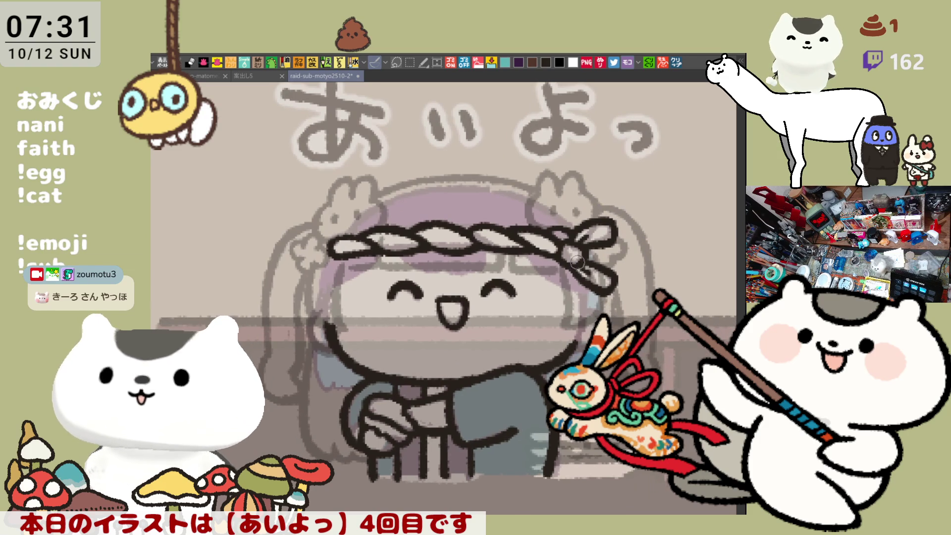
scroll(582, 272, "up", 1)
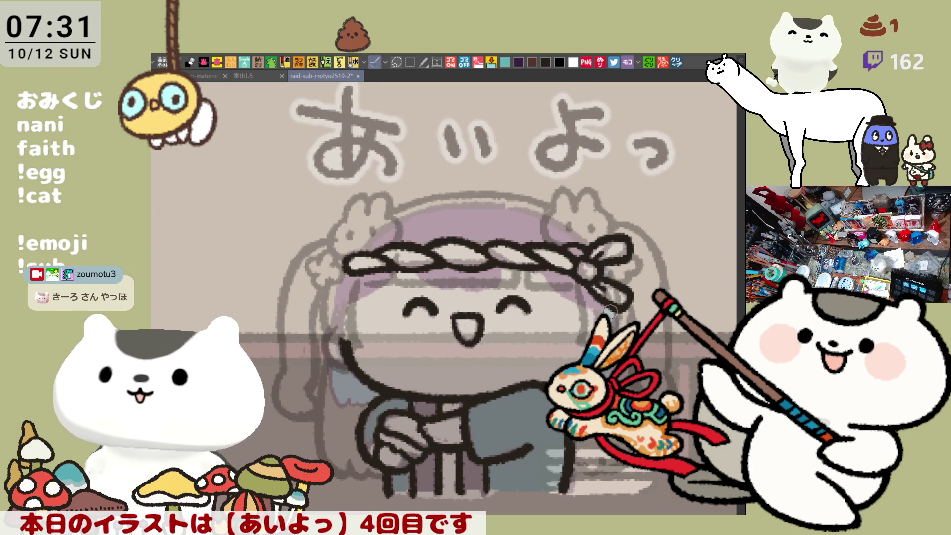
scroll(595, 285, "down", 2)
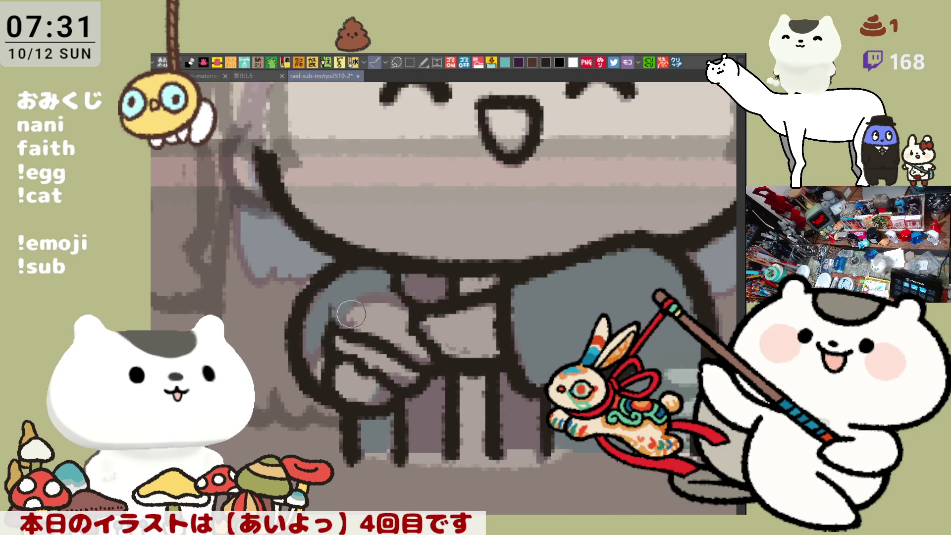
- Retrace the thumb, fingers and hand outline, and lengthen the vertical strokes below the hands
mouse_move(397, 300)
left_mouse_down()
mouse_move(365, 336)
mouse_move(419, 368)
mouse_move(427, 363)
left_mouse_up()
left_click_drag(353, 335, 408, 354)
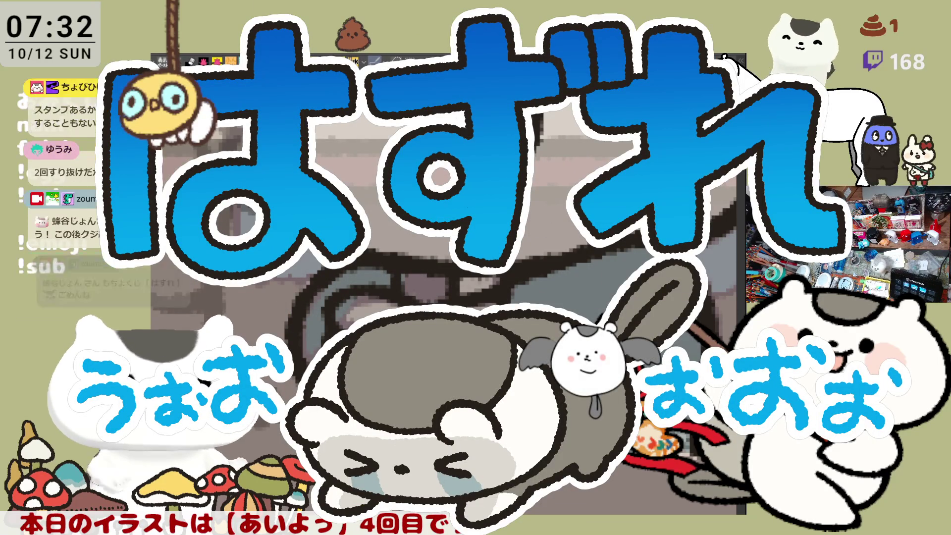
scroll(417, 333, "down", 2)
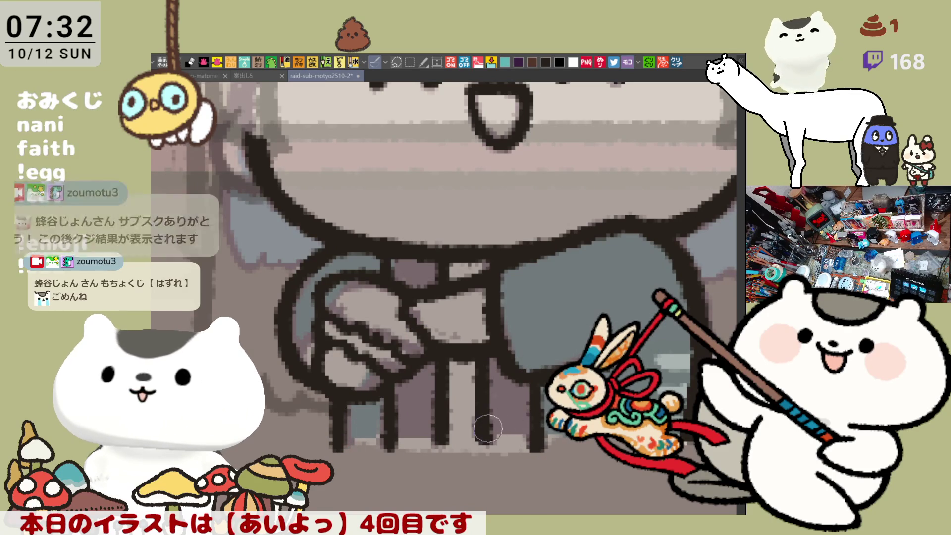
left_click_drag(484, 452, 483, 417)
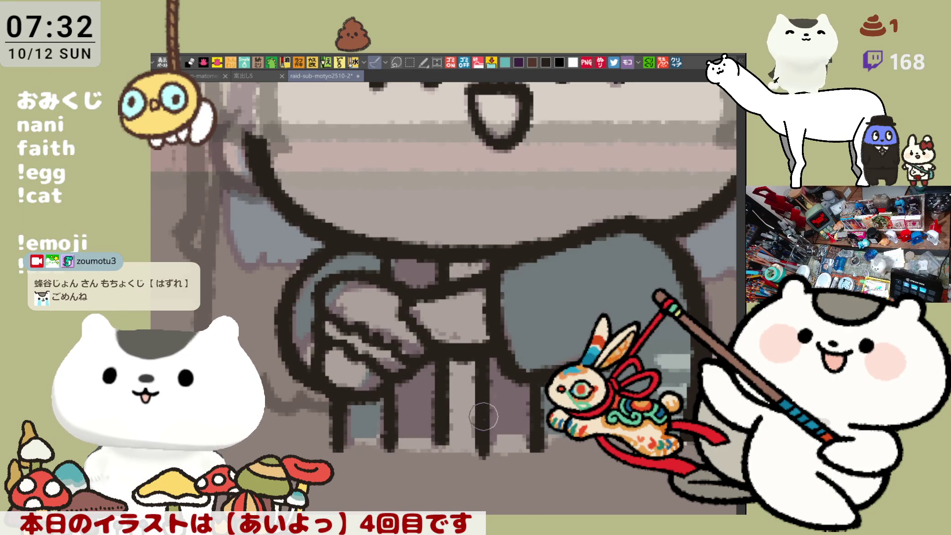
left_click_drag(440, 449, 438, 446)
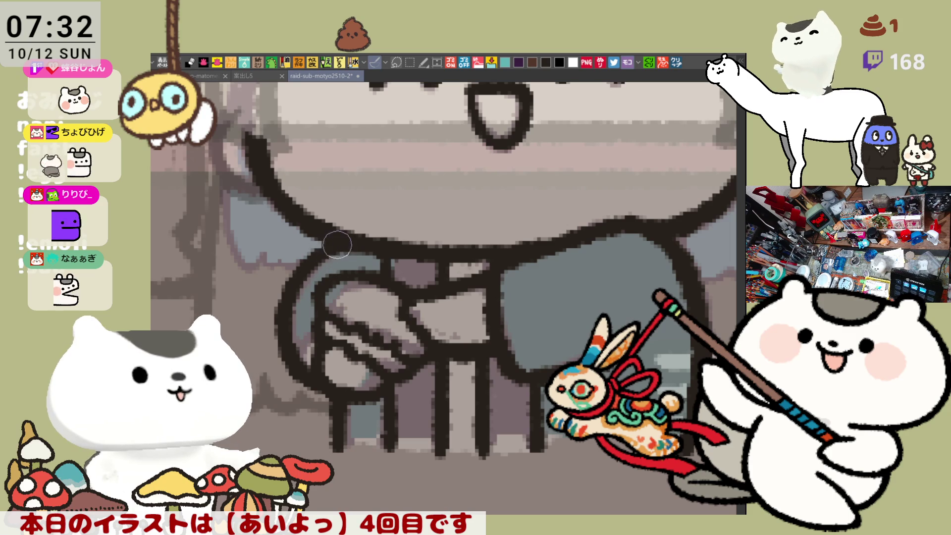
scroll(364, 275, "down", 5)
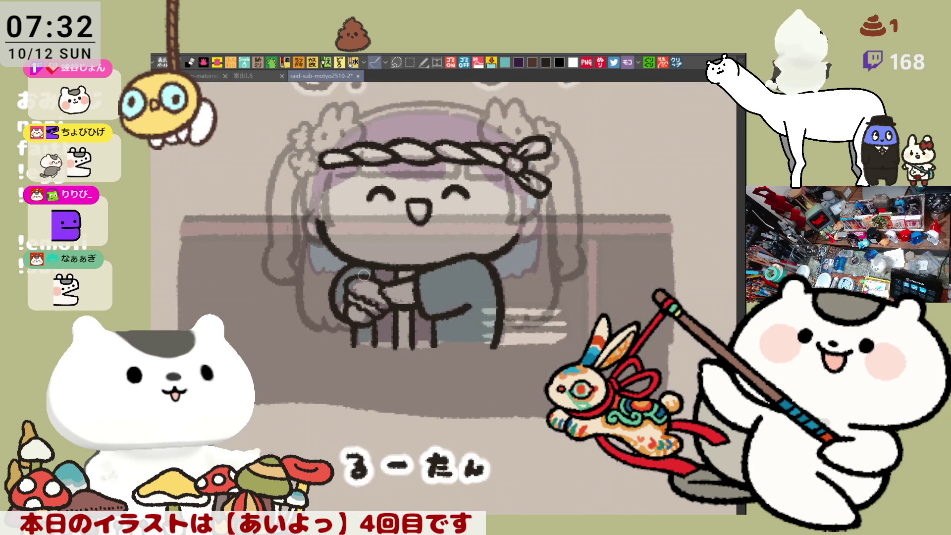
- Ink the face's left edge and the curved outline beside it
scroll(364, 275, "up", 2)
scroll(441, 330, "up", 4)
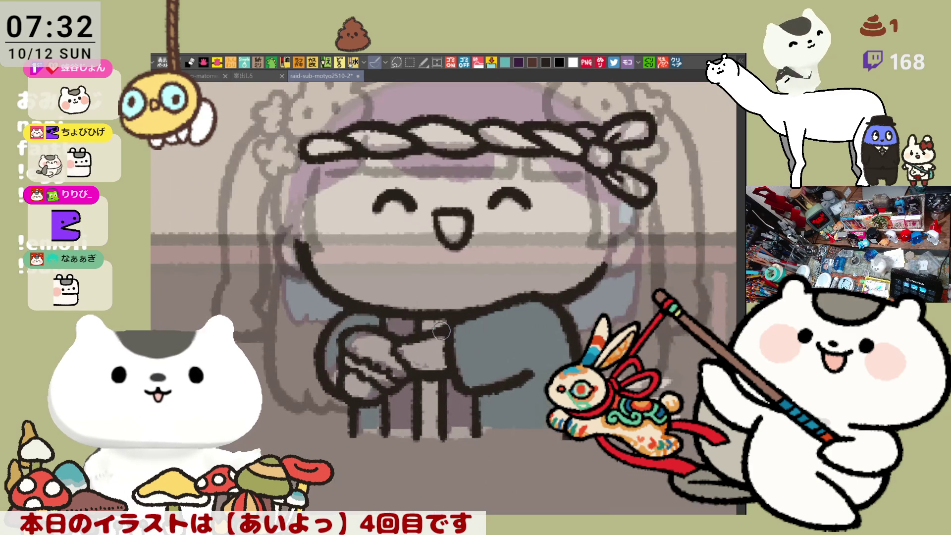
scroll(441, 331, "up", 2)
scroll(300, 221, "up", 2)
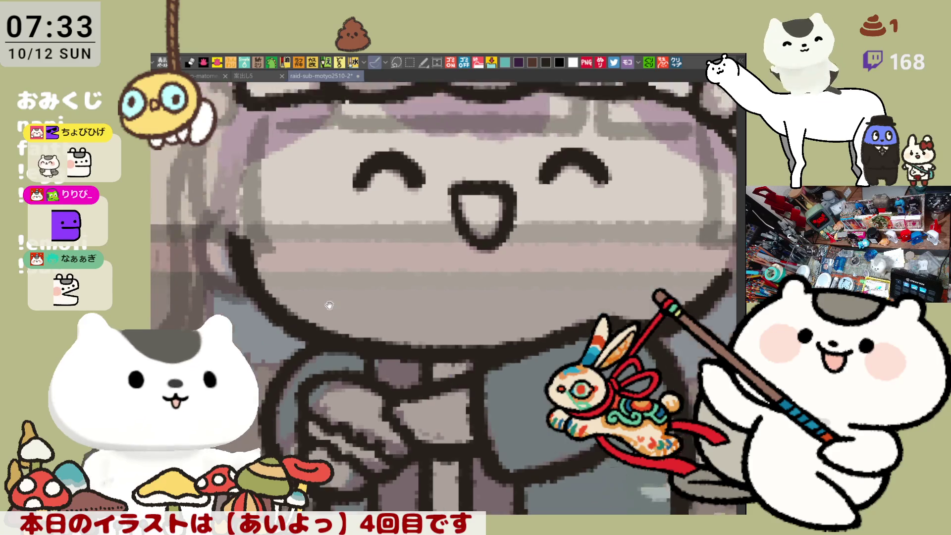
left_click_drag(309, 194, 312, 314)
key("ctrl+z")
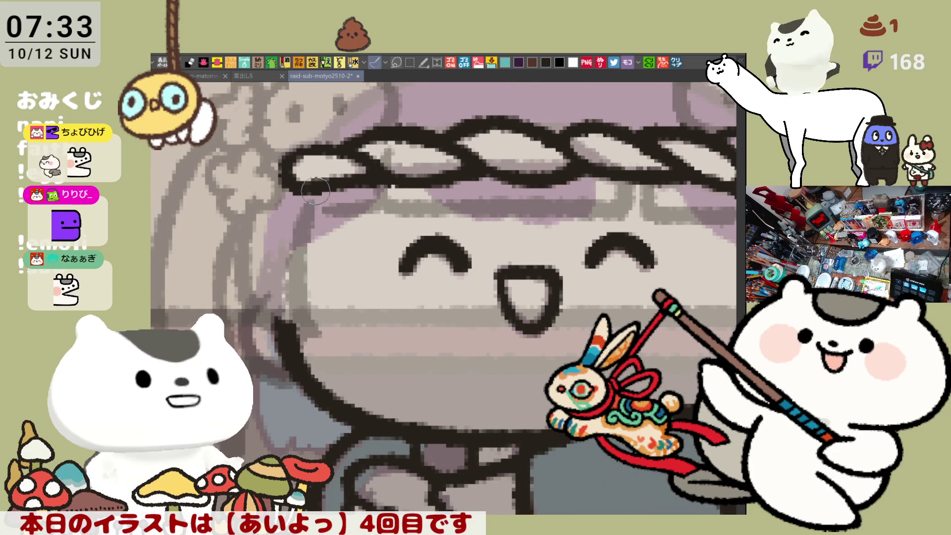
left_click_drag(310, 193, 312, 320)
mouse_move(248, 207)
left_mouse_down()
mouse_move(269, 305)
mouse_move(302, 323)
left_mouse_up()
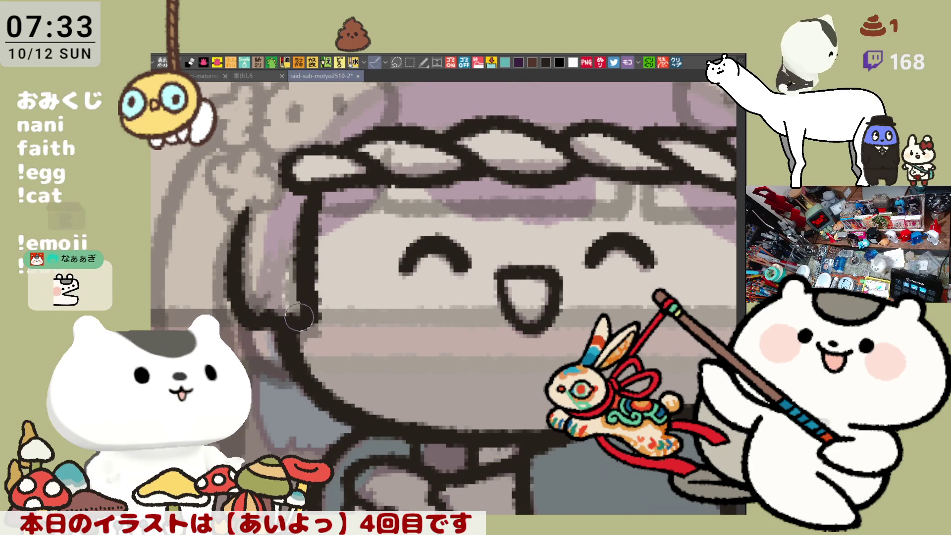
- Draw the line down from the bow and the bow's lower-right stroke, retrying until clean
scroll(339, 322, "right", 5)
left_click_drag(560, 198, 560, 320)
key("ctrl+z")
mouse_move(556, 184)
left_mouse_down()
mouse_move(560, 309)
mouse_move(615, 303)
left_mouse_up()
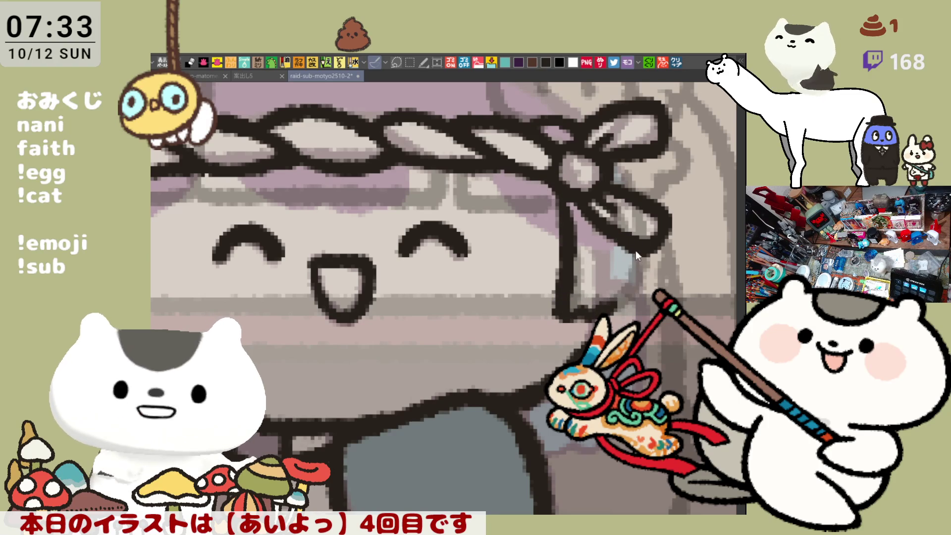
left_click_drag(636, 251, 600, 308)
key("ctrl+z")
left_click_drag(636, 250, 601, 310)
key("ctrl+z")
left_click_drag(638, 243, 601, 312)
key("ctrl+z")
key("ctrl+y")
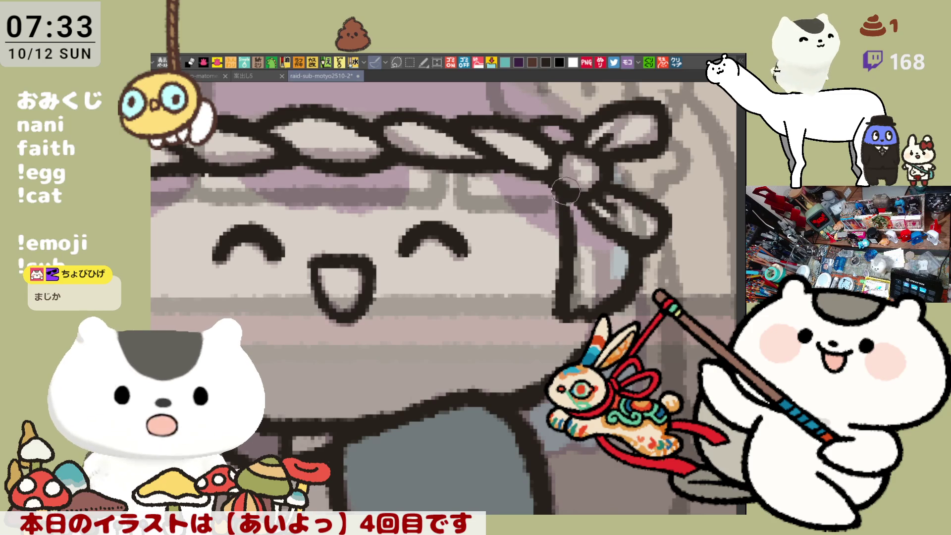
- Ink the rope headband's lower edge line and the strokes at its right end
left_click_drag(544, 233, 586, 227)
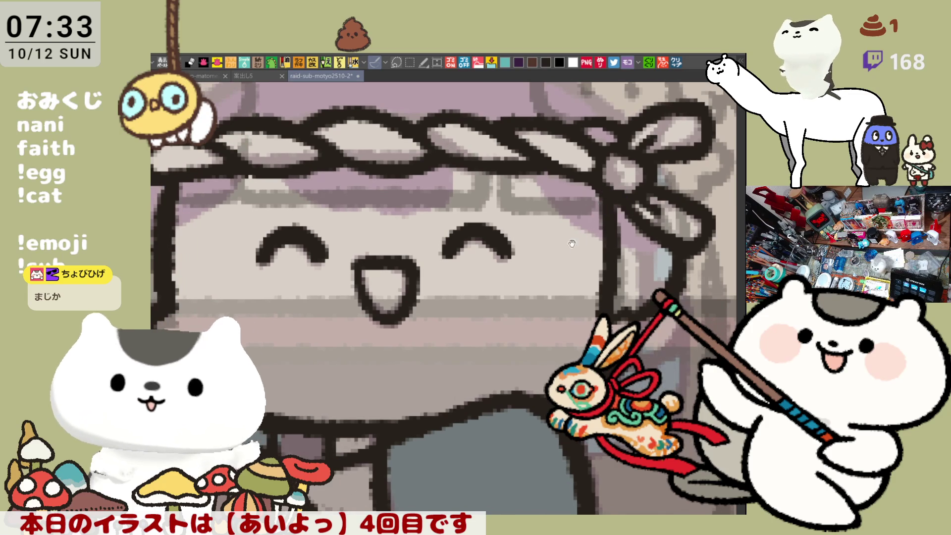
left_click_drag(368, 211, 468, 231)
left_click_drag(269, 218, 592, 218)
mouse_move(605, 179)
left_mouse_down()
mouse_move(607, 218)
mouse_move(714, 214)
mouse_move(660, 179)
left_mouse_up()
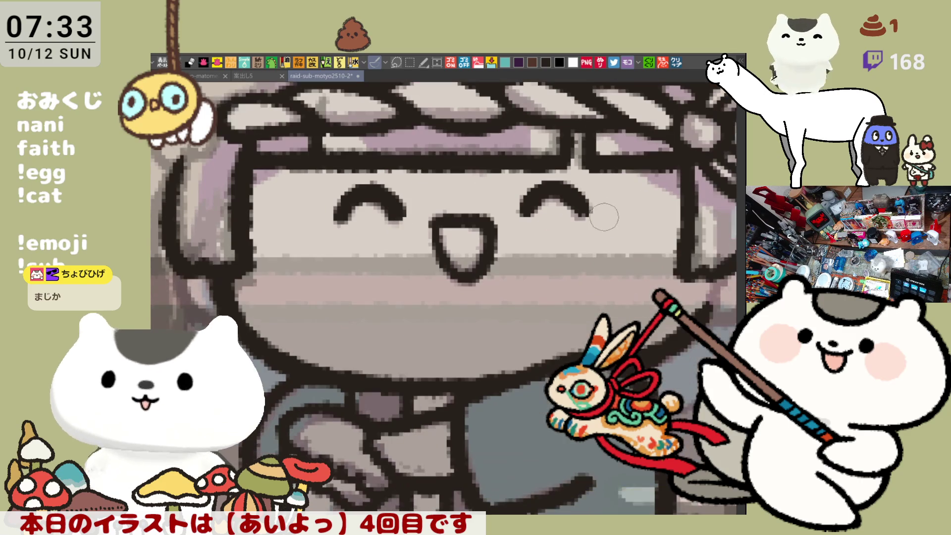
mouse_move(592, 119)
left_mouse_down()
mouse_move(602, 168)
mouse_move(684, 170)
left_mouse_up()
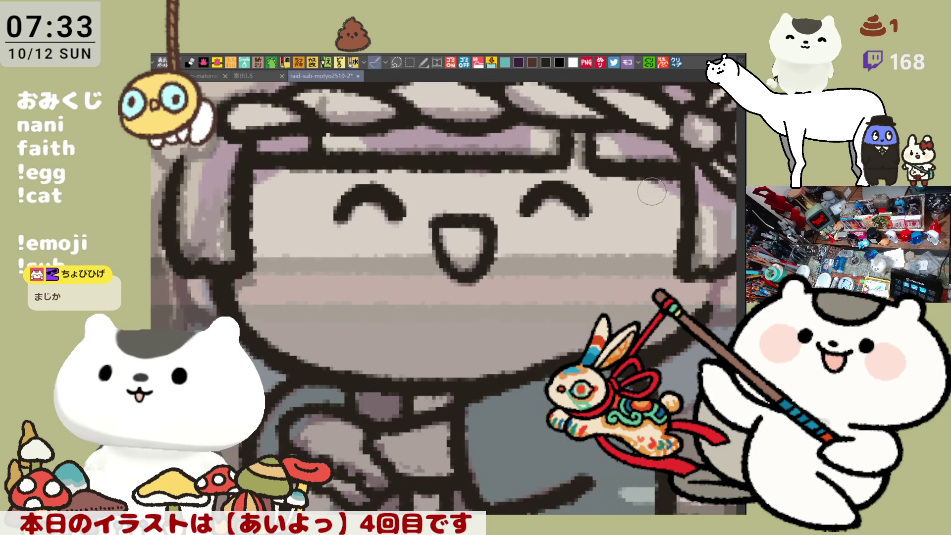
scroll(543, 223, "down", 1)
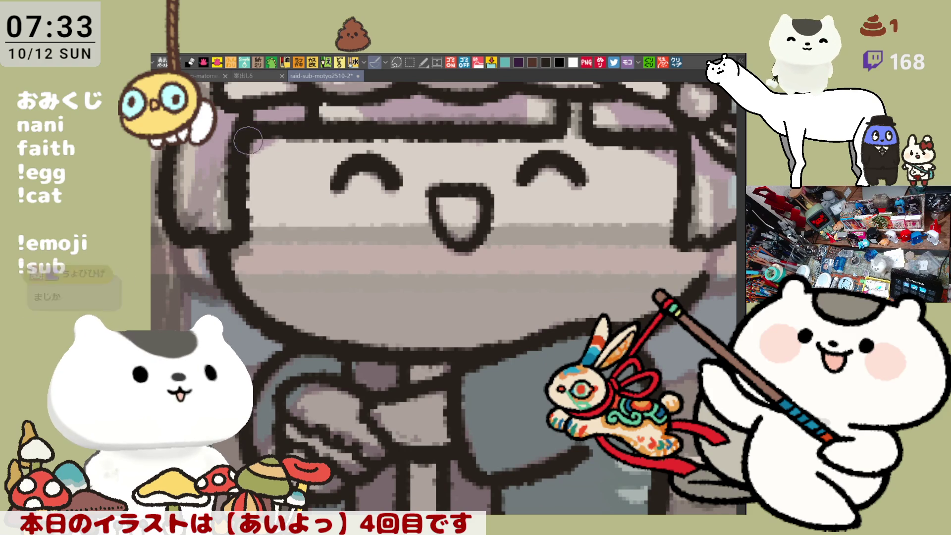
- Outline the left cheek where it joins the face and extend the dark outline near the headband
left_click_drag(202, 284, 257, 302)
left_click_drag(238, 249, 289, 313)
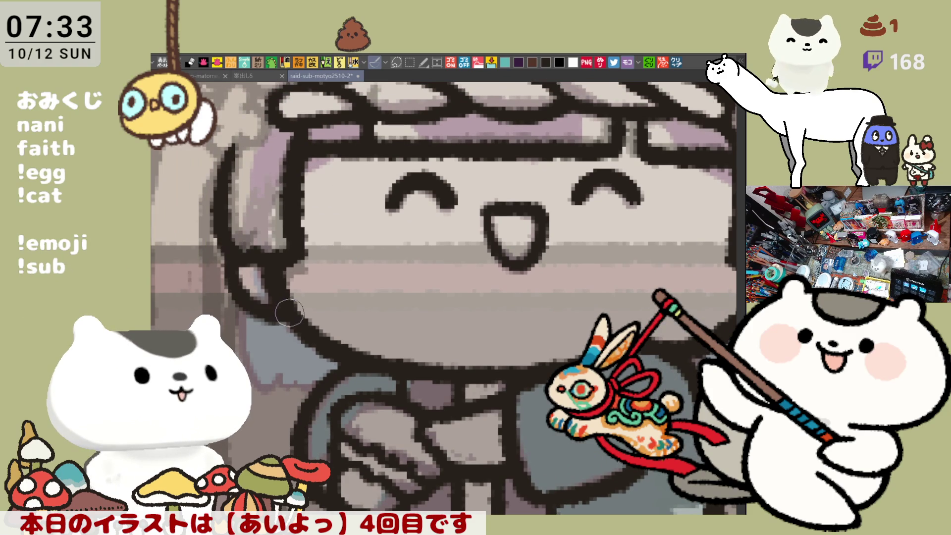
mouse_move(262, 275)
left_mouse_down()
mouse_move(232, 262)
mouse_move(250, 306)
left_mouse_up()
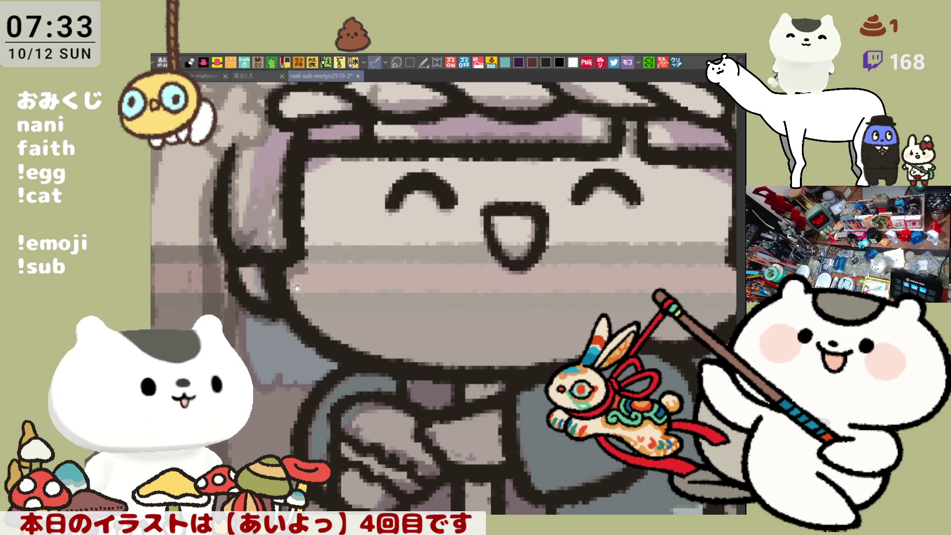
left_click_drag(598, 265, 468, 301)
mouse_move(638, 312)
left_mouse_down()
mouse_move(655, 294)
mouse_move(645, 288)
left_mouse_up()
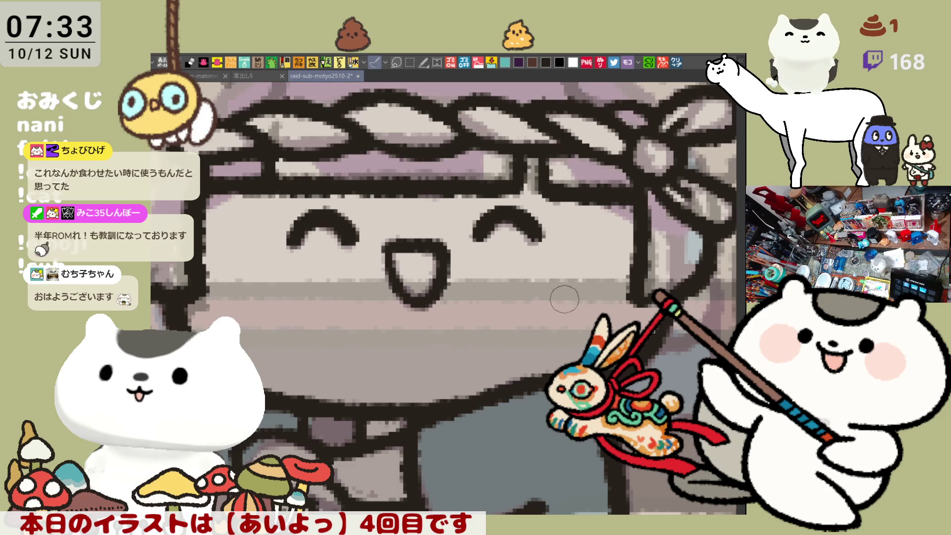
left_click_drag(564, 299, 520, 314)
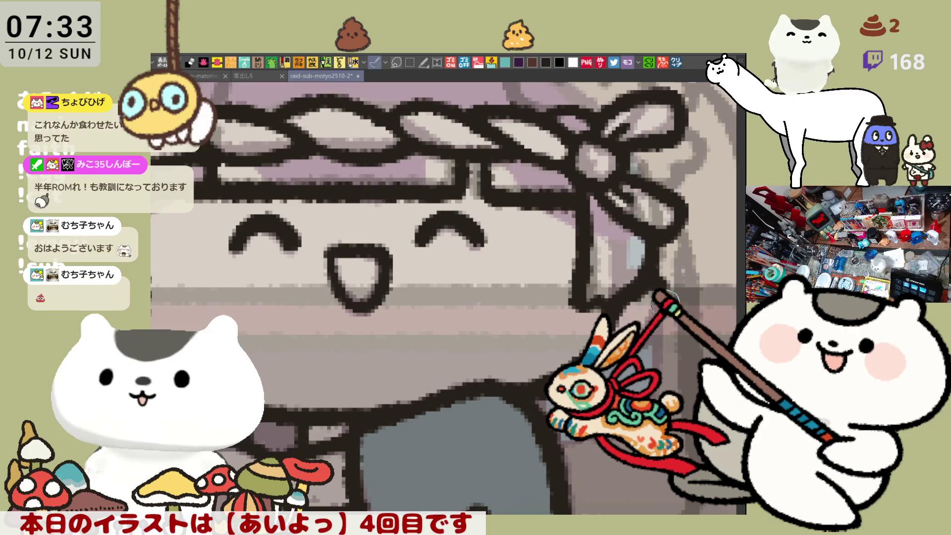
left_click_drag(584, 341, 668, 370)
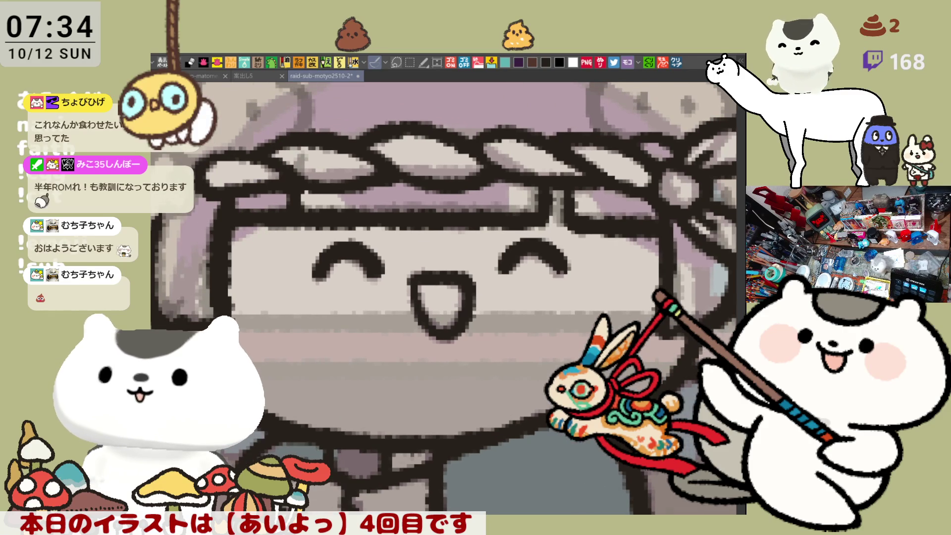
- Frame the left side of the hair and ink its outline in several strokes
scroll(615, 407, "down", 2)
left_click_drag(529, 384, 432, 332)
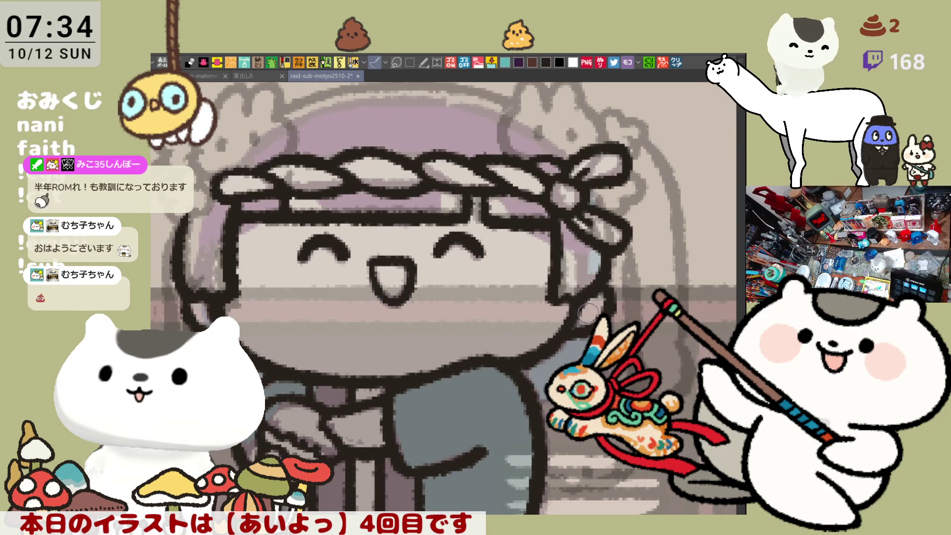
left_click_drag(580, 305, 611, 297)
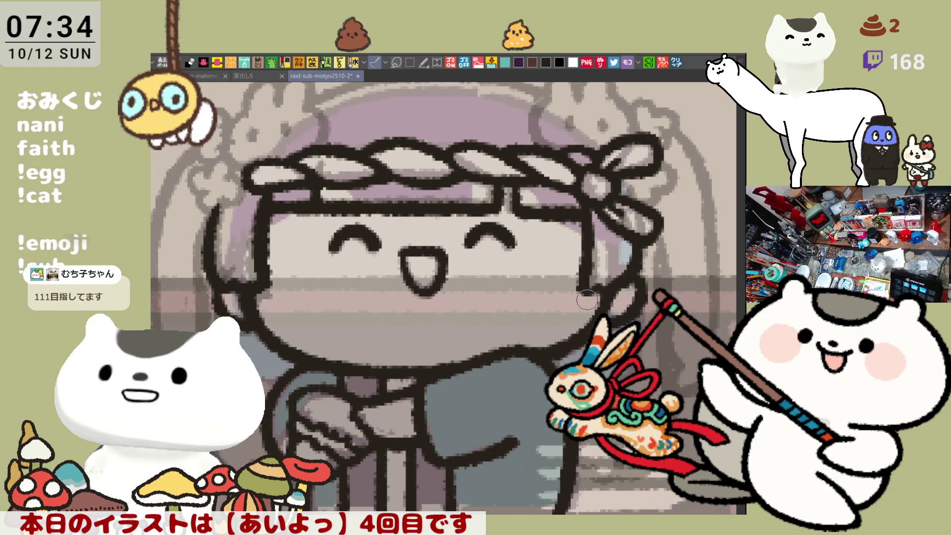
left_click_drag(590, 309, 573, 311)
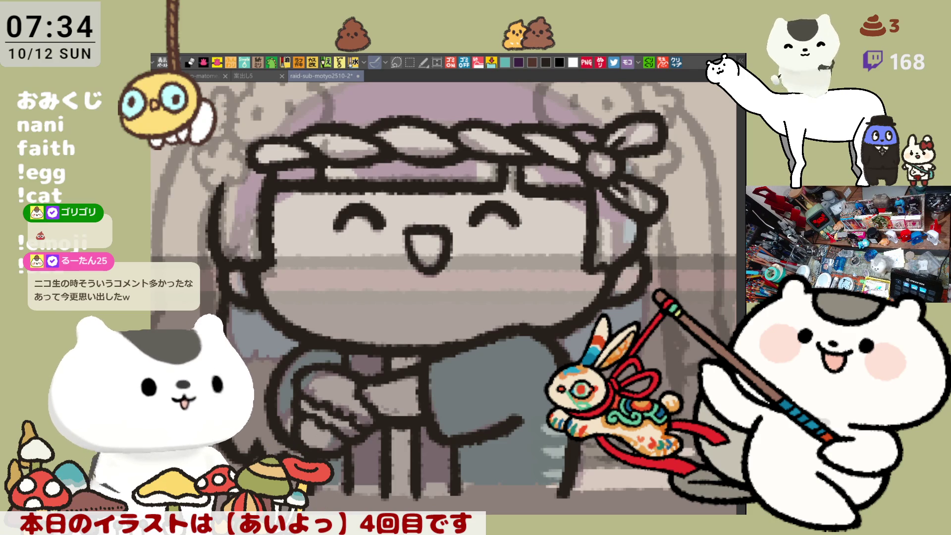
mouse_move(333, 434)
left_mouse_down()
mouse_move(342, 421)
mouse_move(335, 405)
left_mouse_up()
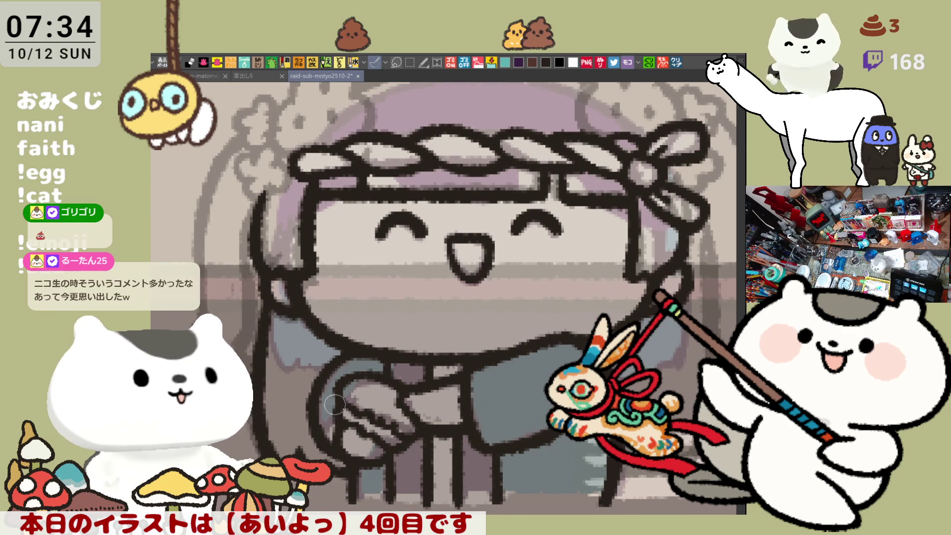
left_click_drag(261, 198, 246, 260)
left_click_drag(246, 226, 243, 290)
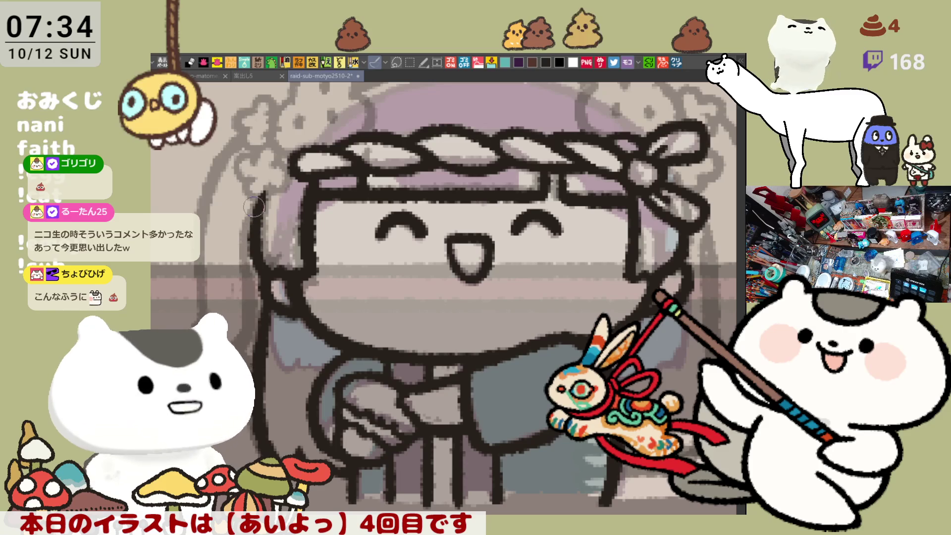
left_click_drag(259, 197, 250, 263)
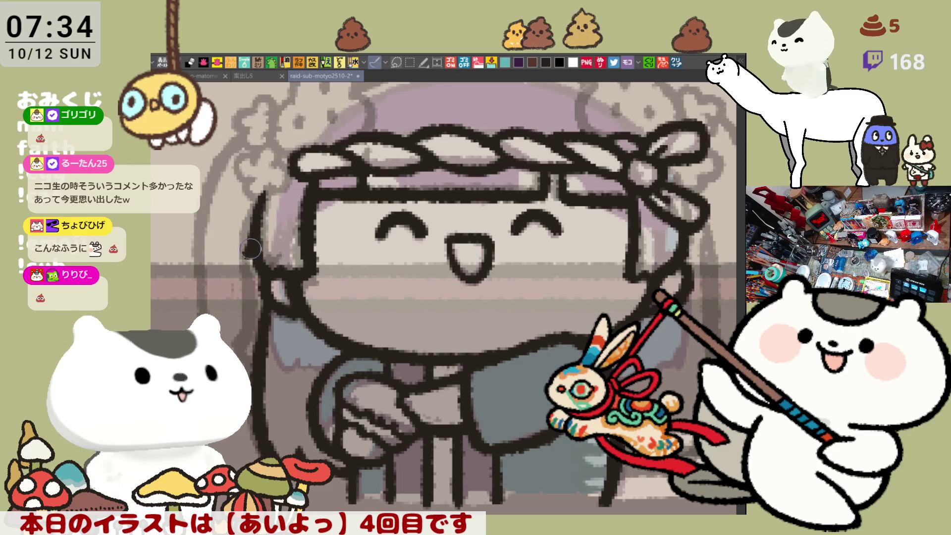
left_click_drag(250, 229, 246, 278)
- Redraw the left hair outline repeatedly until clean, extending it further down past the head
key("ctrl+z")
left_click_drag(256, 204, 247, 287)
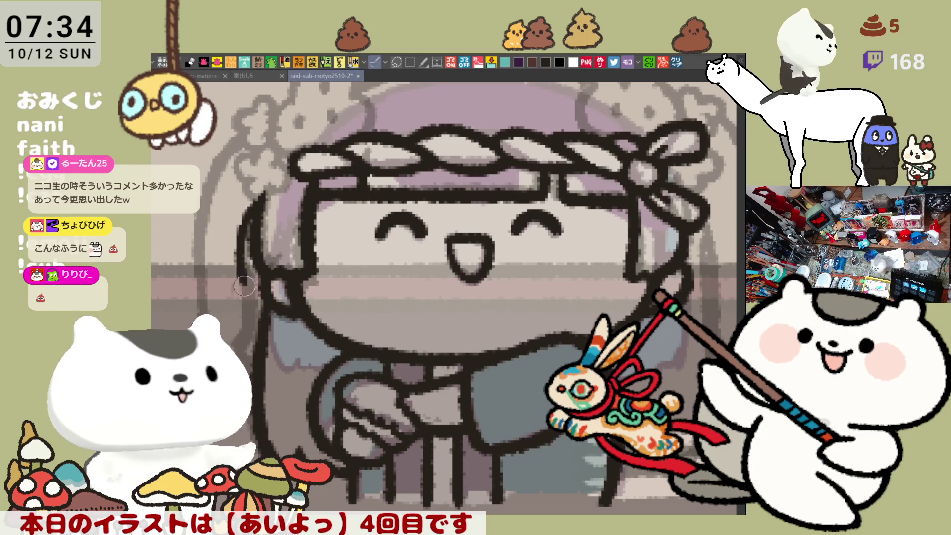
key("ctrl+z")
left_click_drag(251, 214, 247, 278)
key("ctrl+z")
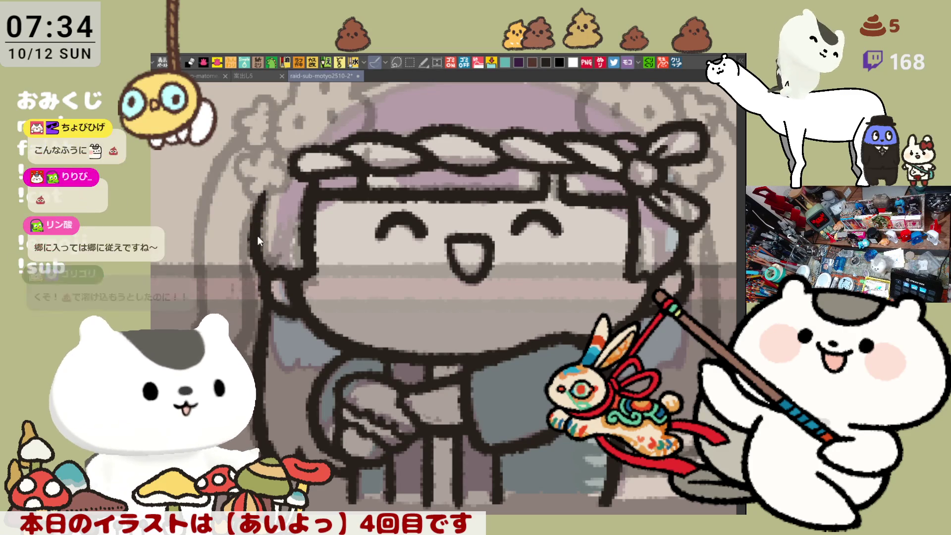
left_click_drag(255, 208, 248, 289)
key("ctrl+z")
left_click_drag(253, 207, 247, 292)
key("ctrl+z")
left_click_drag(255, 207, 247, 300)
key("ctrl+z")
left_click_drag(255, 207, 247, 299)
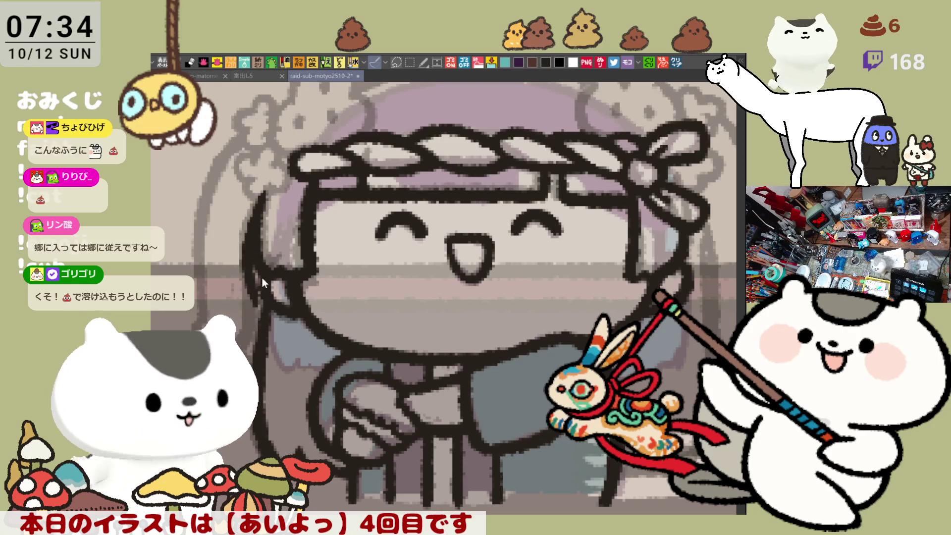
key("ctrl+z")
left_click_drag(254, 208, 246, 299)
key("ctrl+z")
left_click_drag(254, 208, 247, 300)
key("ctrl+z")
left_click_drag(255, 198, 247, 292)
key("ctrl+z")
left_click_drag(255, 197, 245, 277)
key("ctrl+z")
left_click_drag(254, 198, 246, 307)
key("ctrl+z")
left_click_drag(254, 197, 246, 304)
key("ctrl+z")
mouse_move(254, 197)
left_mouse_down()
mouse_move(239, 250)
mouse_move(253, 205)
mouse_move(242, 316)
left_mouse_up()
key("ctrl+z")
key("ctrl+z")
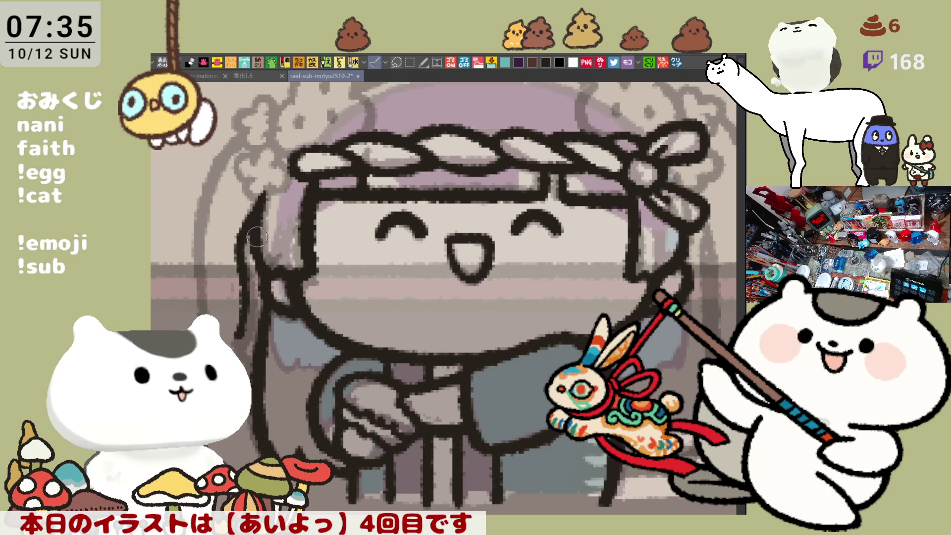
left_click_drag(254, 221, 244, 343)
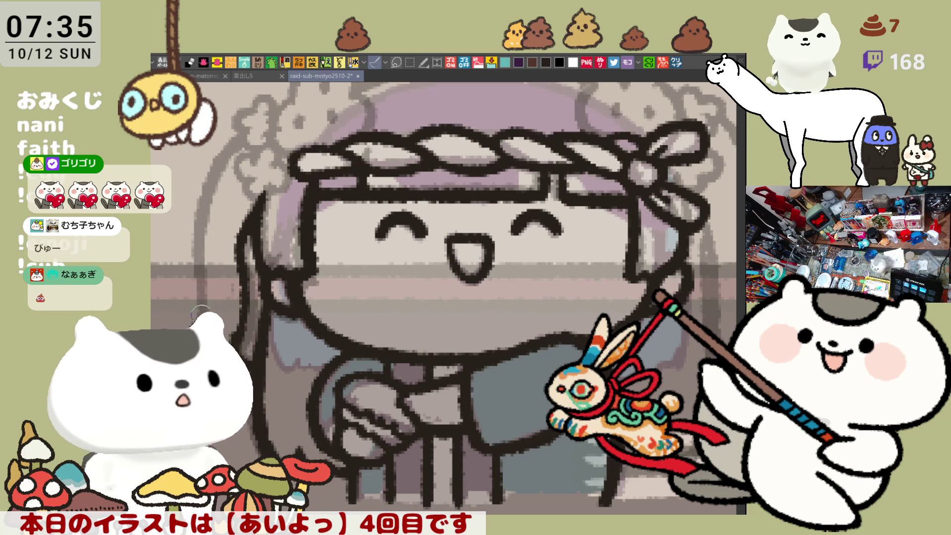
left_click_drag(246, 131, 190, 270)
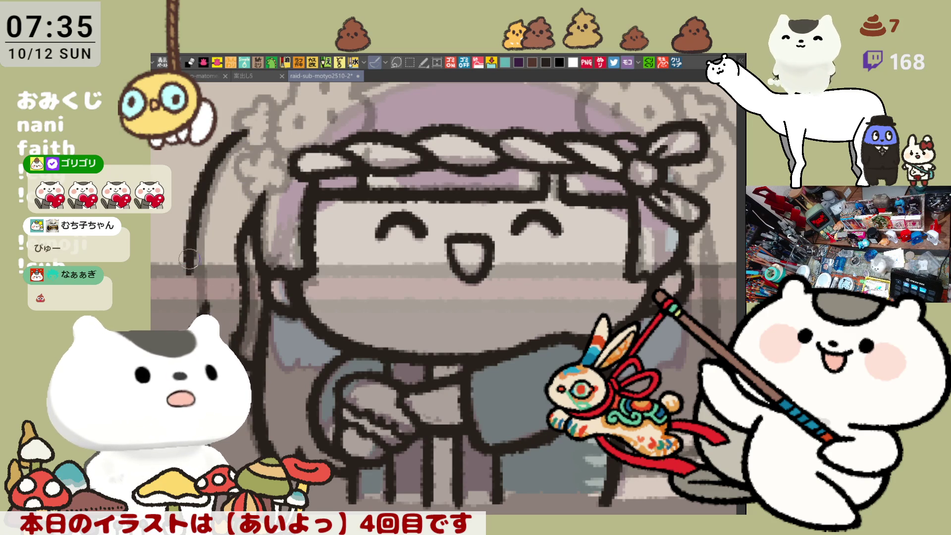
- Redraw the long outer hair curve down the left side until it looks clean
key("ctrl+z")
left_click_drag(246, 130, 198, 302)
key("ctrl+z")
mouse_move(246, 131)
left_mouse_down()
mouse_move(194, 270)
mouse_move(198, 285)
left_mouse_up()
key("ctrl+z")
mouse_move(249, 134)
left_mouse_down()
mouse_move(194, 248)
mouse_move(198, 283)
left_mouse_up()
key("ctrl+z")
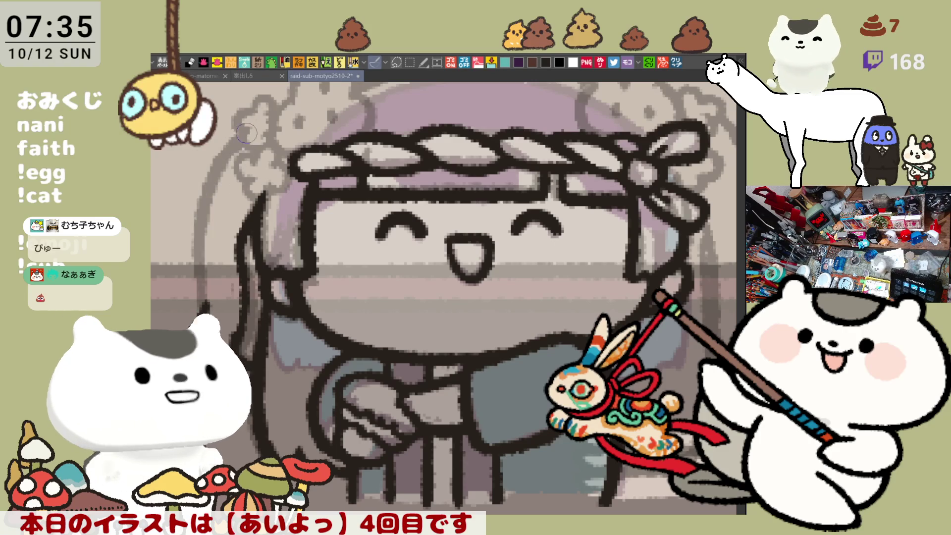
left_click_drag(247, 132, 198, 283)
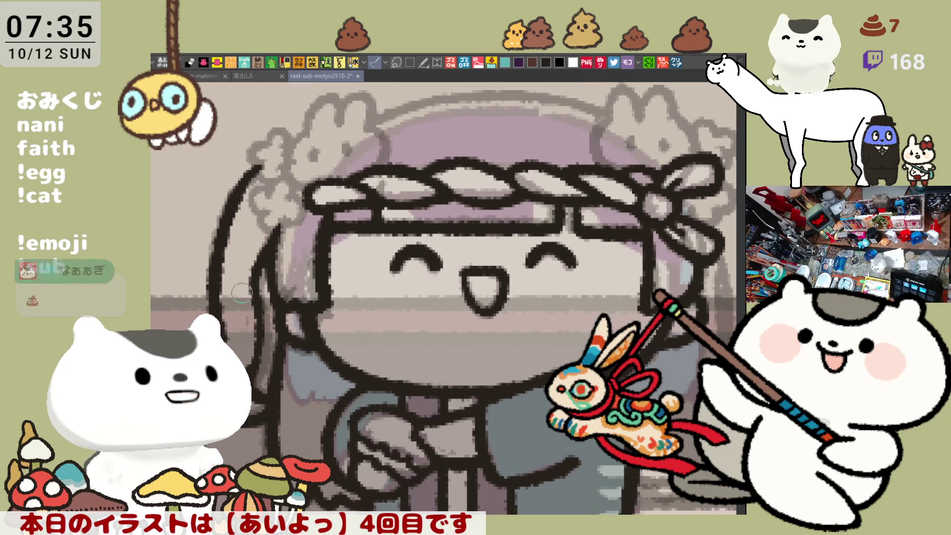
- Add a short stroke atop the left outline and ink the flower ornament beside the headband
scroll(297, 228, "up", 3)
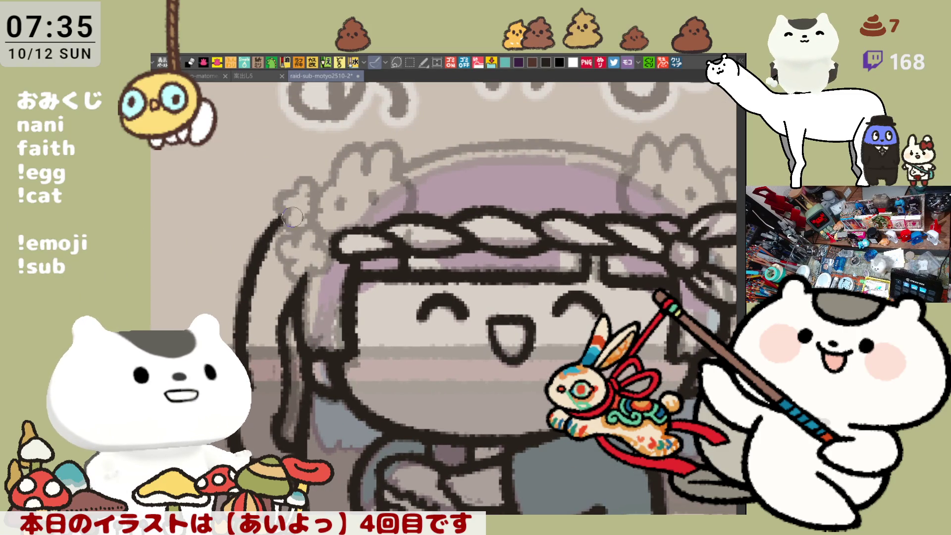
mouse_move(294, 225)
left_mouse_down()
mouse_move(293, 190)
mouse_move(300, 180)
mouse_move(315, 190)
left_mouse_up()
mouse_move(306, 274)
left_mouse_down()
mouse_move(270, 201)
mouse_move(262, 208)
mouse_move(280, 214)
mouse_move(263, 247)
left_mouse_up()
mouse_move(282, 207)
left_mouse_down()
mouse_move(270, 245)
mouse_move(270, 213)
mouse_move(250, 228)
mouse_move(256, 209)
mouse_move(243, 213)
mouse_move(255, 207)
mouse_move(247, 235)
mouse_move(265, 248)
mouse_move(252, 255)
left_mouse_up()
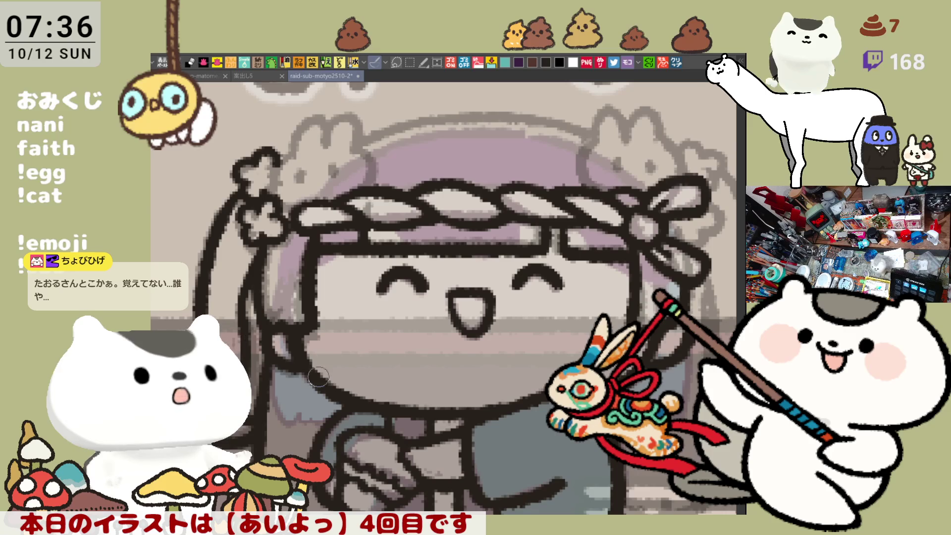
scroll(319, 378, "down", 2)
scroll(362, 317, "left", 3)
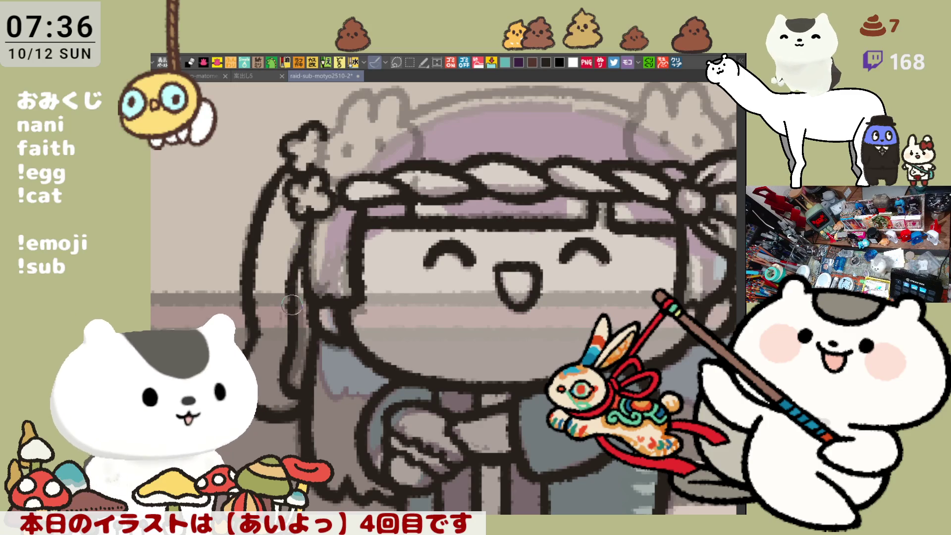
left_click_drag(340, 310, 273, 307)
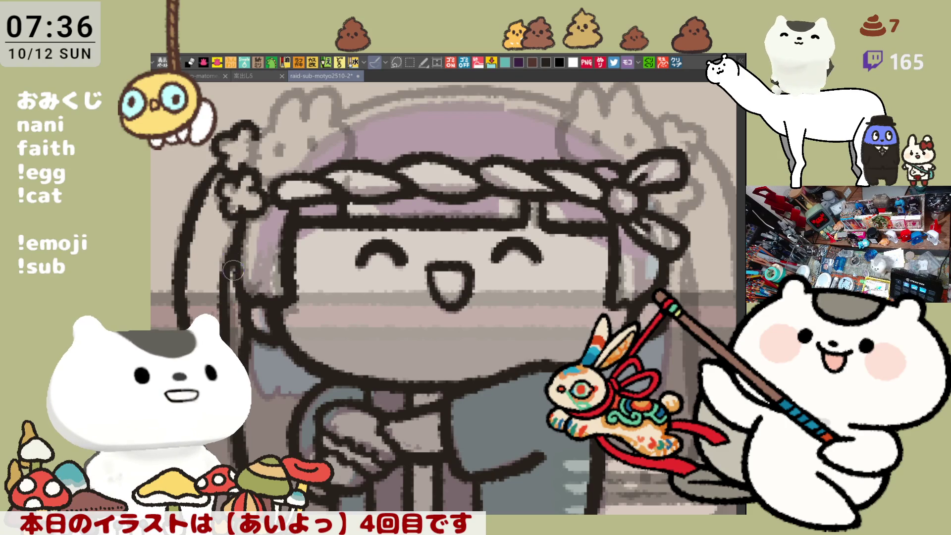
scroll(236, 315, "down", 2)
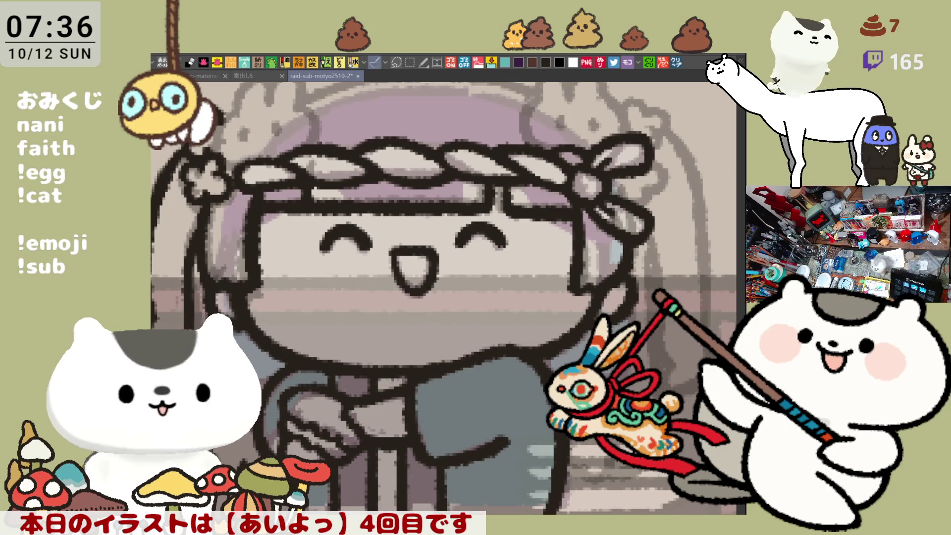
left_click_drag(236, 316, 264, 328)
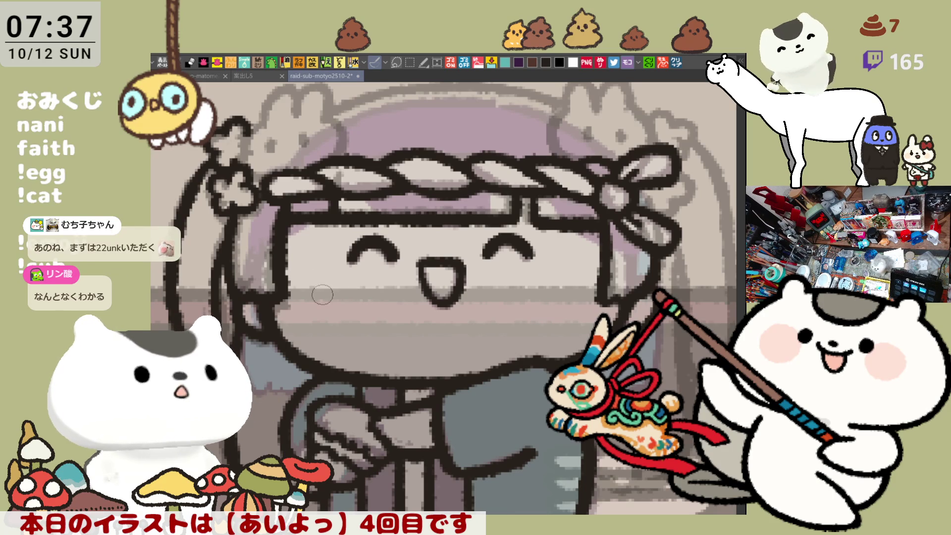
left_click_drag(295, 312, 336, 324)
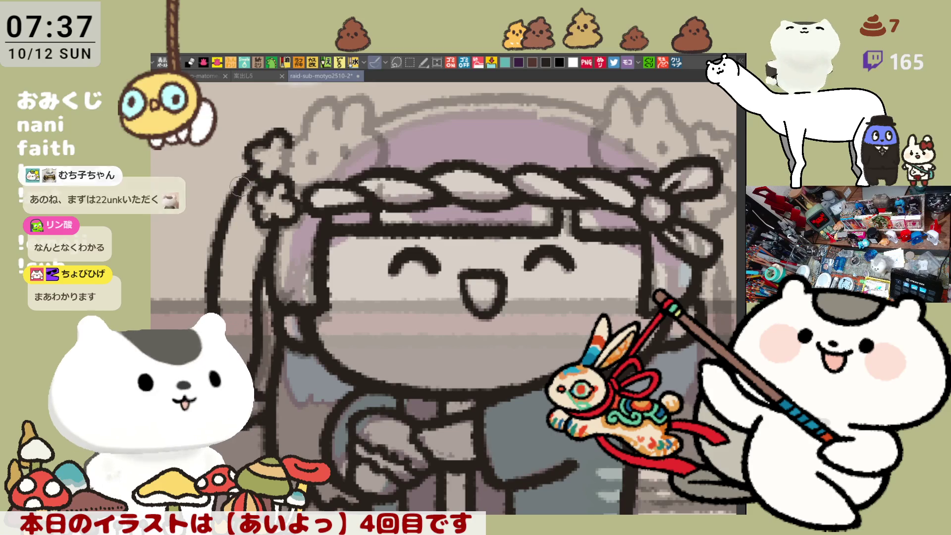
left_click_drag(517, 365, 429, 323)
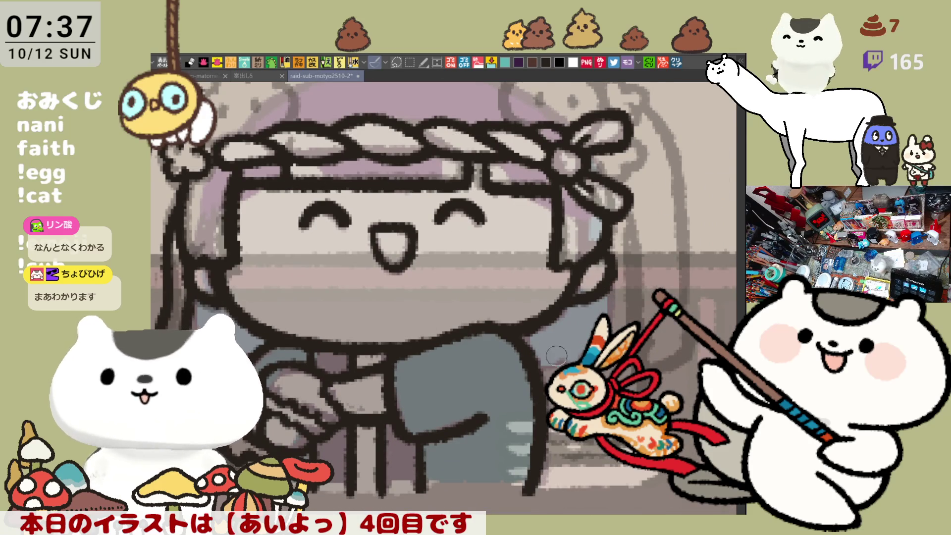
left_click_drag(556, 355, 580, 364)
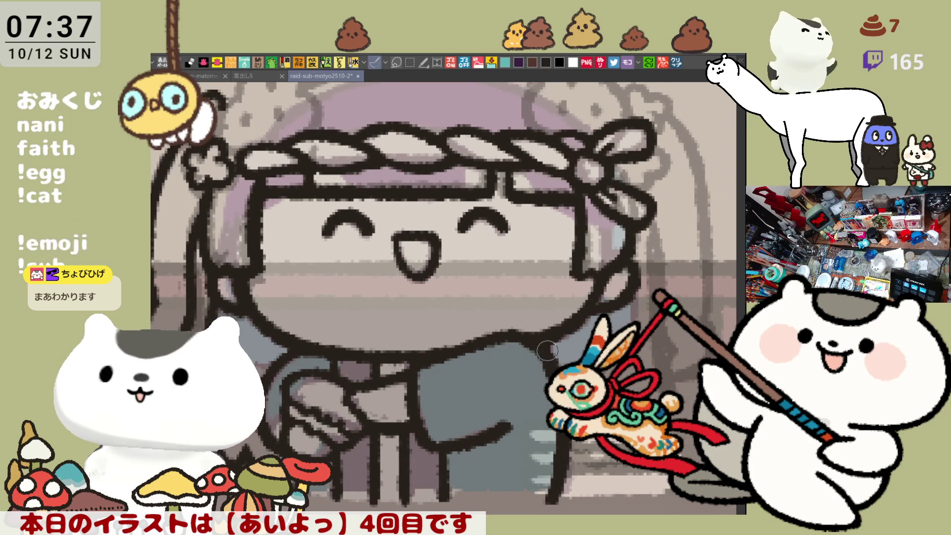
key("h")
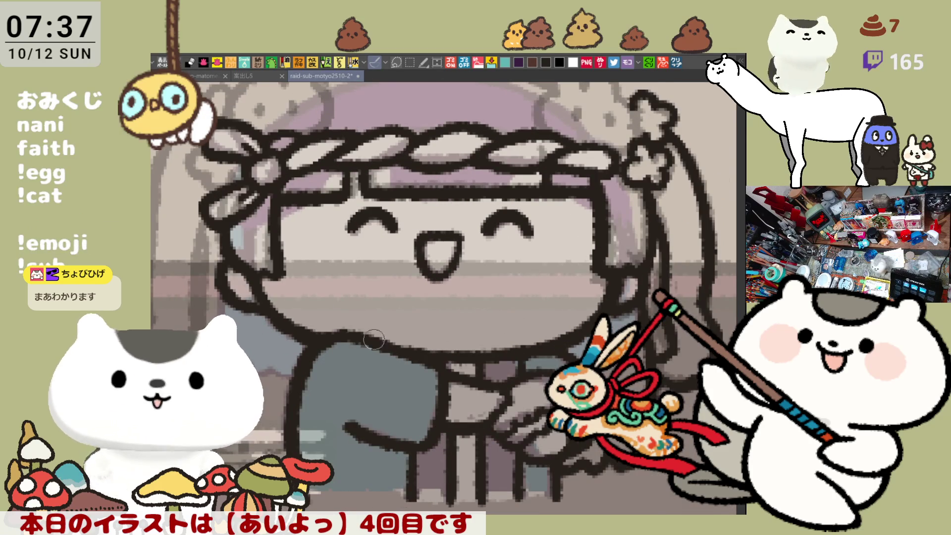
- Erase the stray line beside the face, add strokes near the figure's bottom, and unmirror the view
scroll(327, 302, "left", 2)
mouse_move(287, 251)
left_mouse_down()
mouse_move(277, 312)
mouse_move(281, 246)
mouse_move(272, 348)
left_mouse_up()
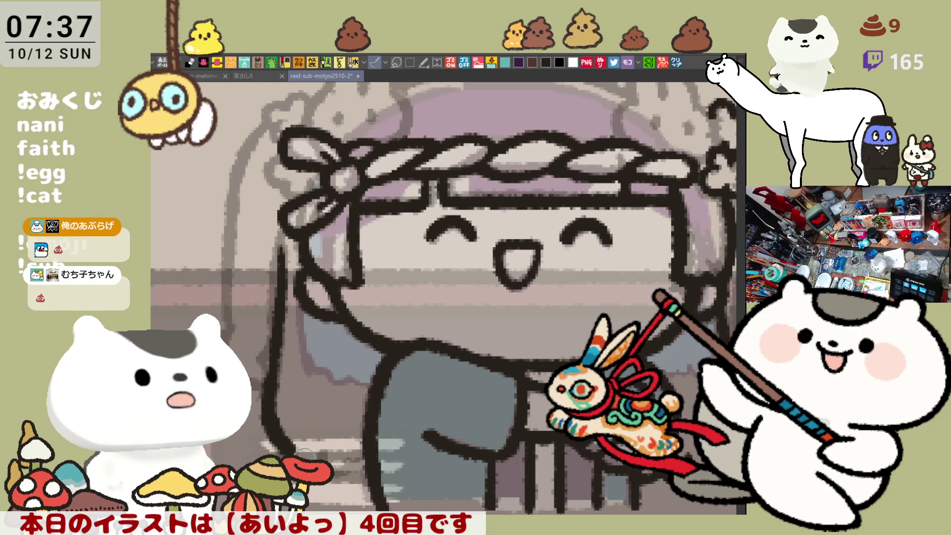
mouse_move(287, 448)
left_mouse_down()
mouse_move(341, 445)
mouse_move(344, 458)
left_mouse_up()
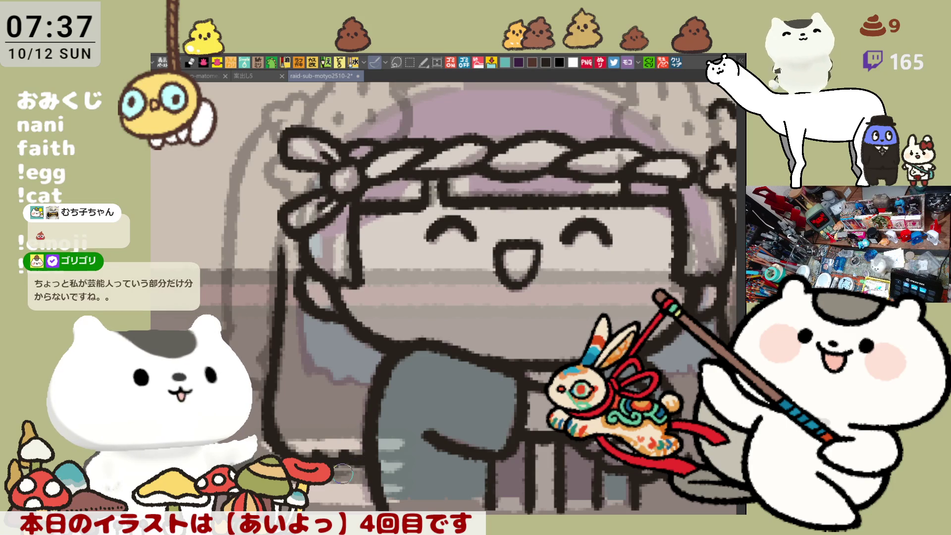
key("h")
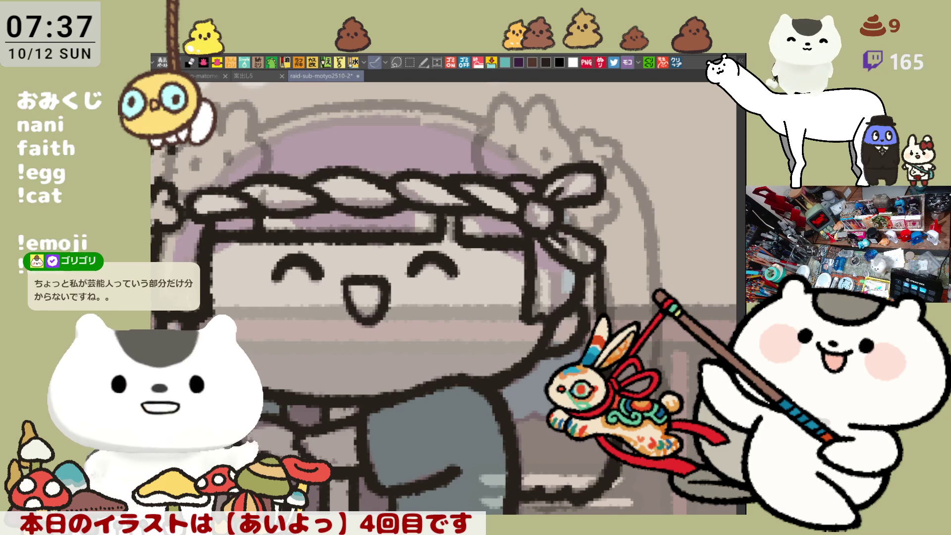
- Ink the hair edge beside the face, toggling undo and redo to compare the stroke
left_click_drag(601, 255, 614, 329)
key("ctrl+z")
left_click_drag(602, 255, 617, 332)
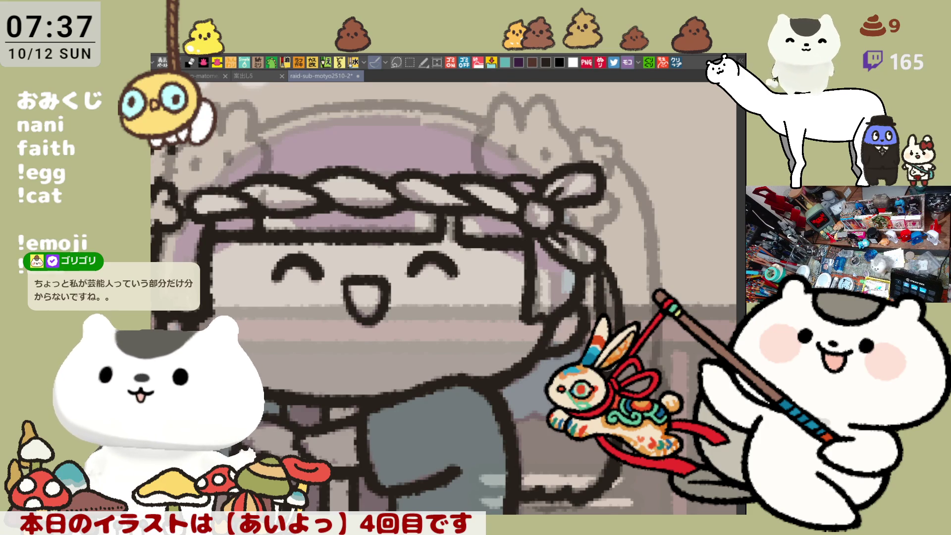
key("ctrl+z")
left_click_drag(602, 255, 617, 331)
key("ctrl+z")
left_click_drag(602, 257, 616, 331)
key("ctrl+z")
key("ctrl+y")
key("ctrl+z")
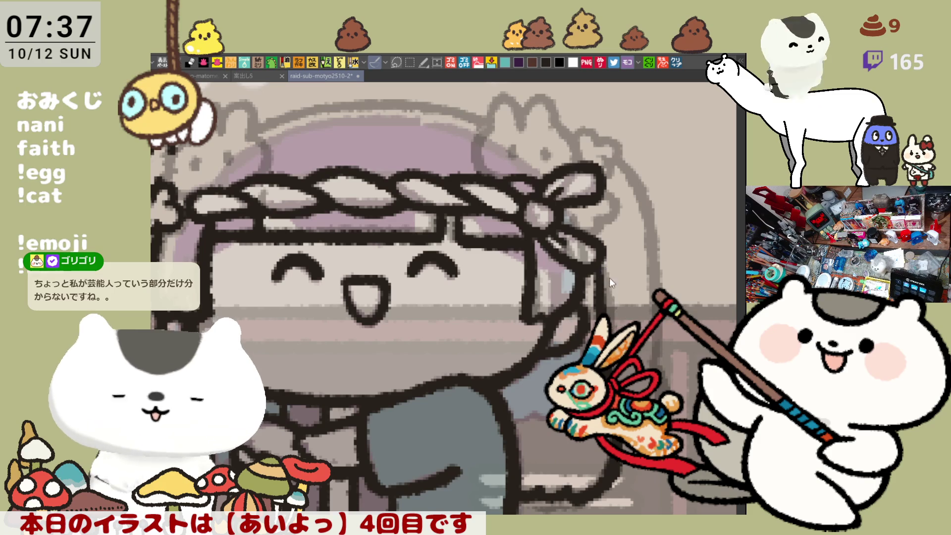
key("ctrl+y")
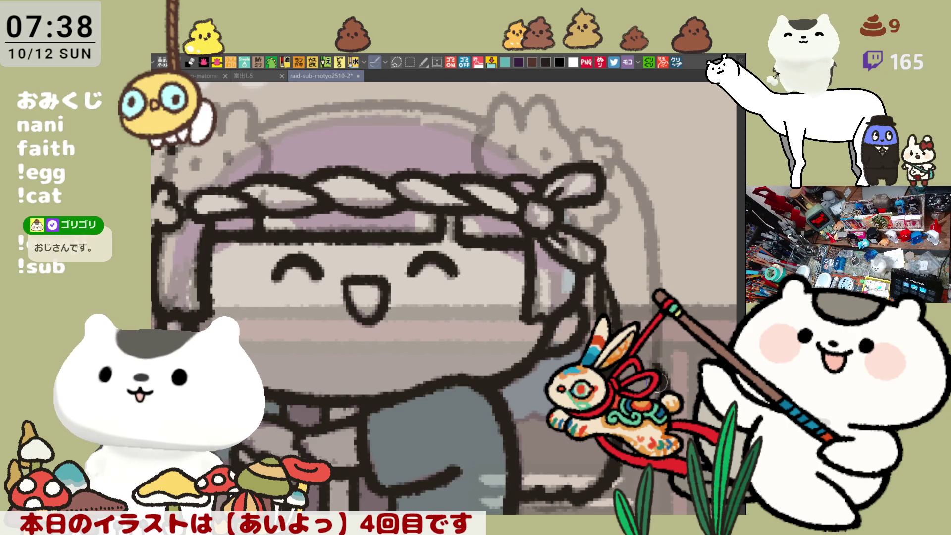
- Ink the long curve down the left of the head, retrying until it reaches further down, then mirror the view
left_click_drag(248, 345, 436, 370)
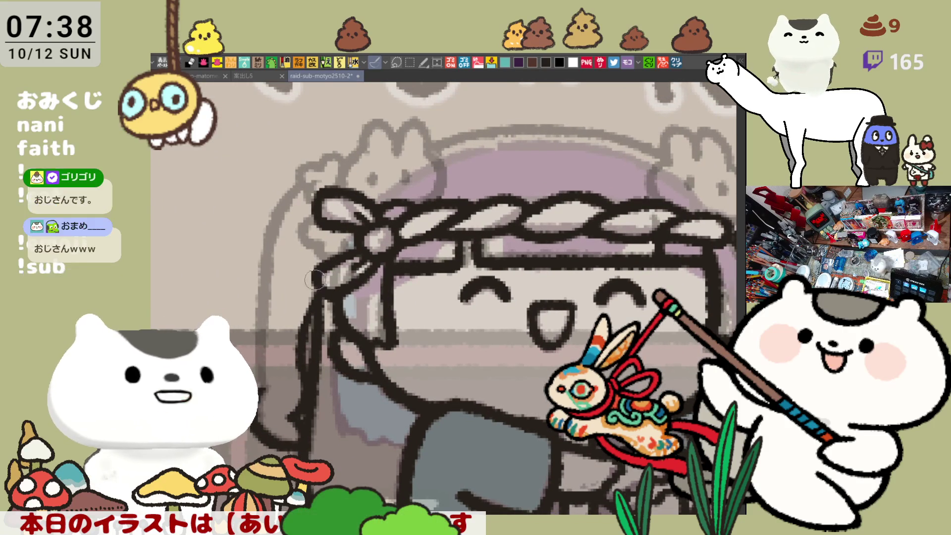
mouse_move(308, 174)
left_mouse_down()
mouse_move(270, 208)
mouse_move(248, 284)
mouse_move(280, 204)
mouse_move(249, 297)
mouse_move(301, 196)
mouse_move(253, 307)
left_mouse_up()
key("ctrl+z")
key("ctrl+z")
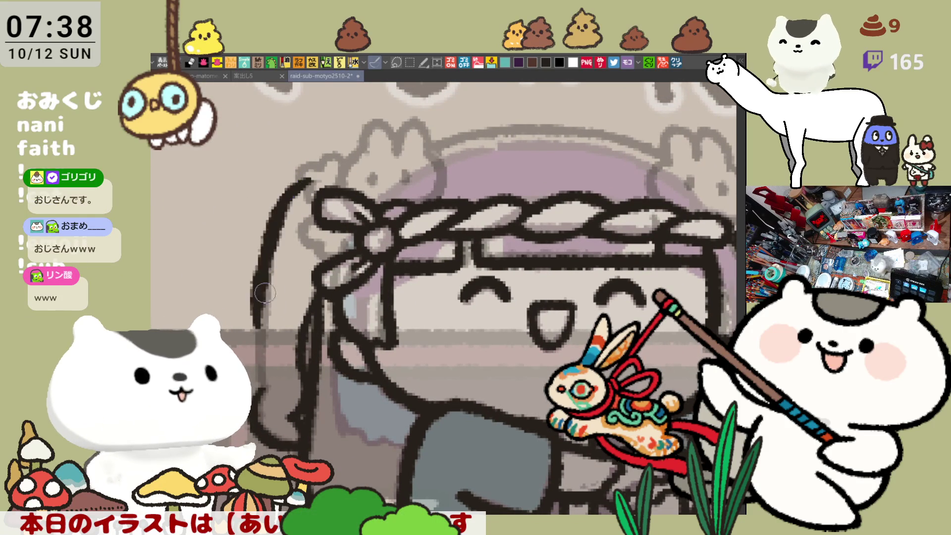
key("ctrl+z")
left_click_drag(317, 173, 261, 319)
key("ctrl+z")
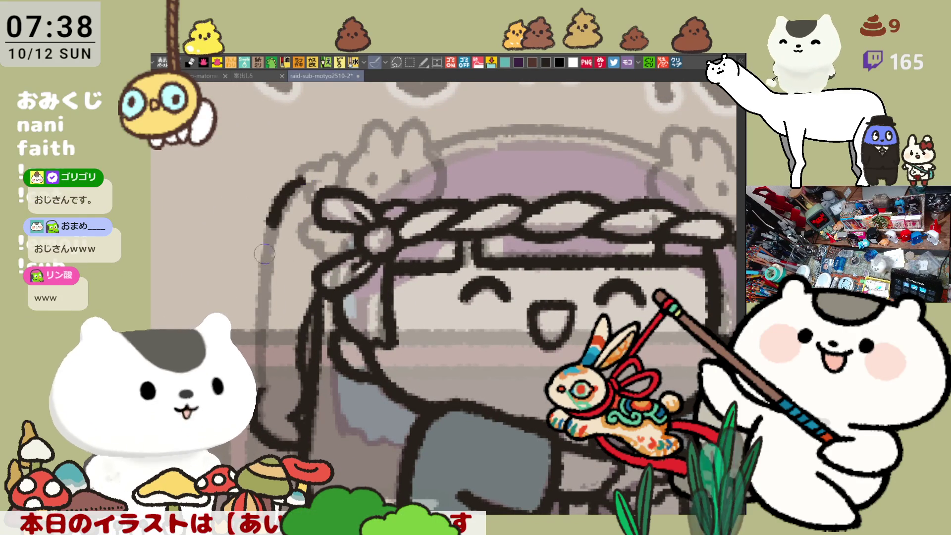
left_click_drag(310, 178, 265, 270)
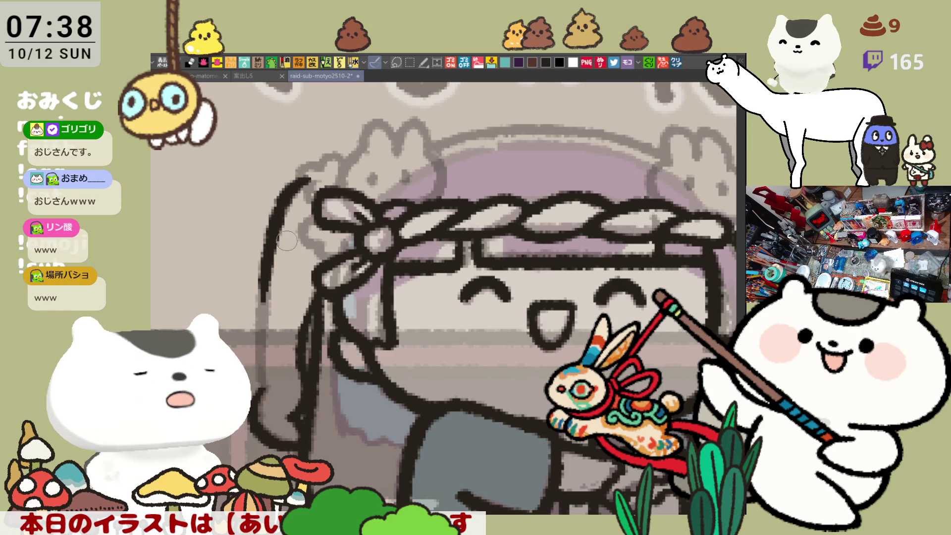
left_click_drag(272, 230, 268, 302)
key("ctrl+z")
left_click_drag(270, 257, 265, 373)
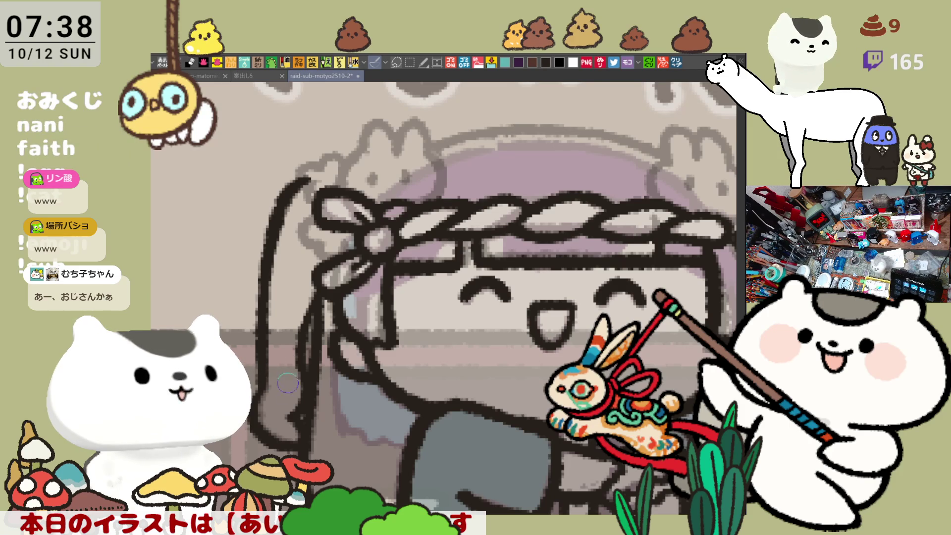
key("h")
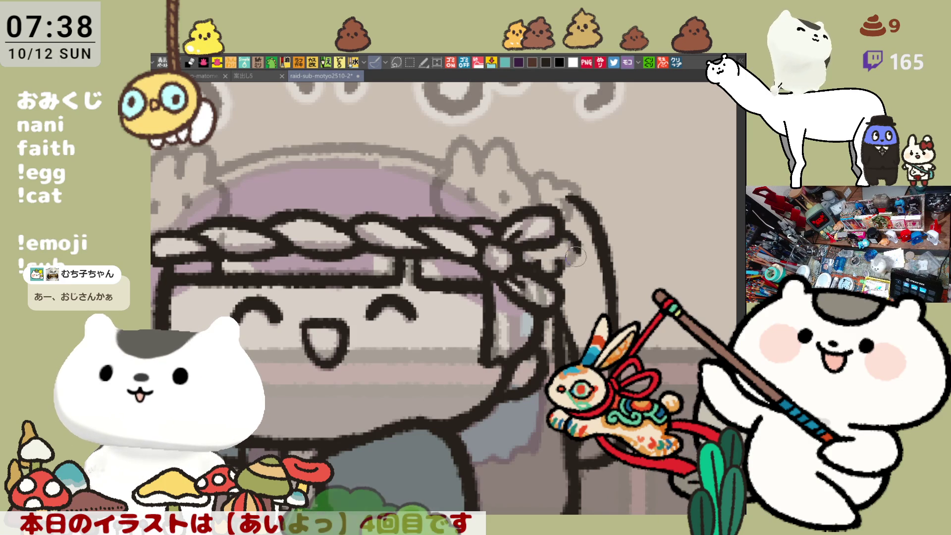
- Outline the bunny ornament's ears, undoing and redrawing the stray edge strokes
scroll(568, 239, "up", 1)
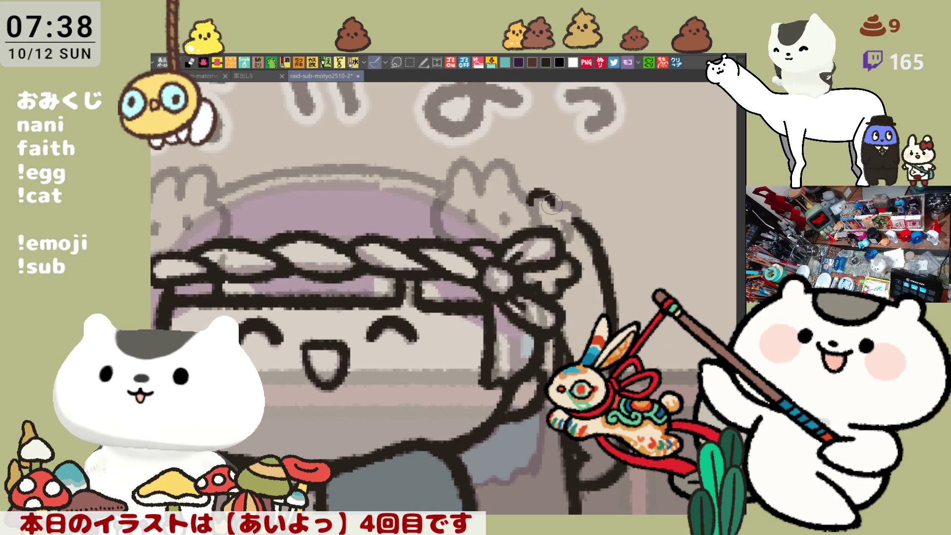
mouse_move(535, 208)
left_mouse_down()
mouse_move(554, 203)
mouse_move(575, 218)
mouse_move(557, 245)
mouse_move(562, 213)
left_mouse_up()
scroll(557, 218, "left", 2)
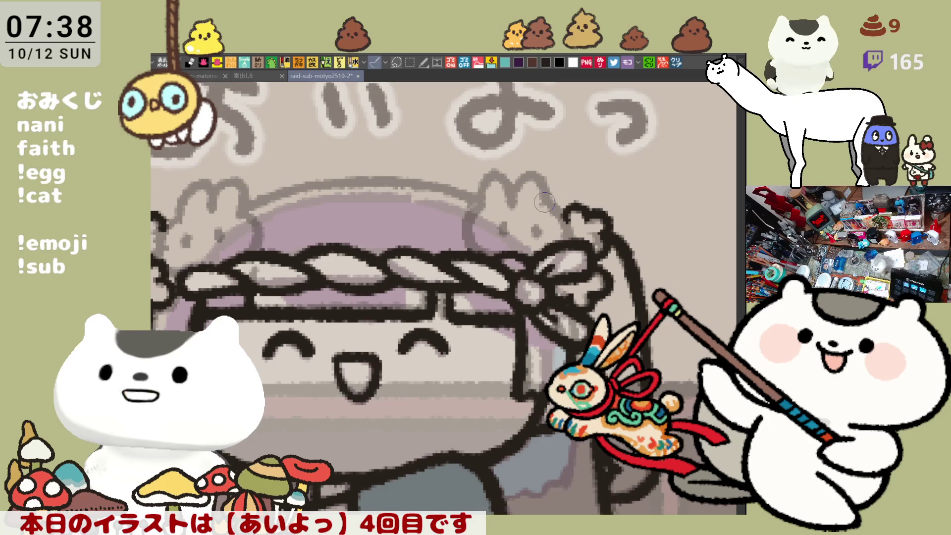
left_click_drag(551, 201, 564, 205)
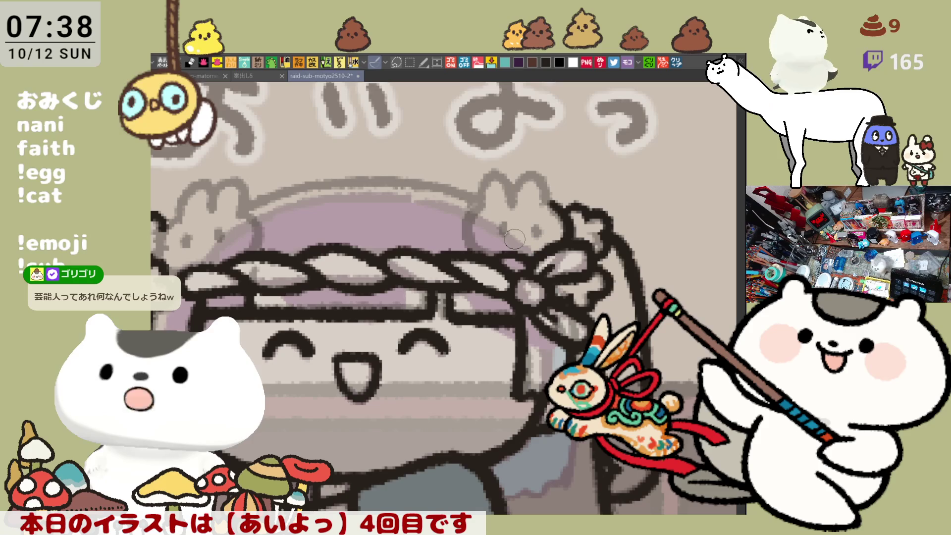
mouse_move(485, 196)
left_mouse_down()
mouse_move(460, 233)
mouse_move(484, 227)
left_mouse_up()
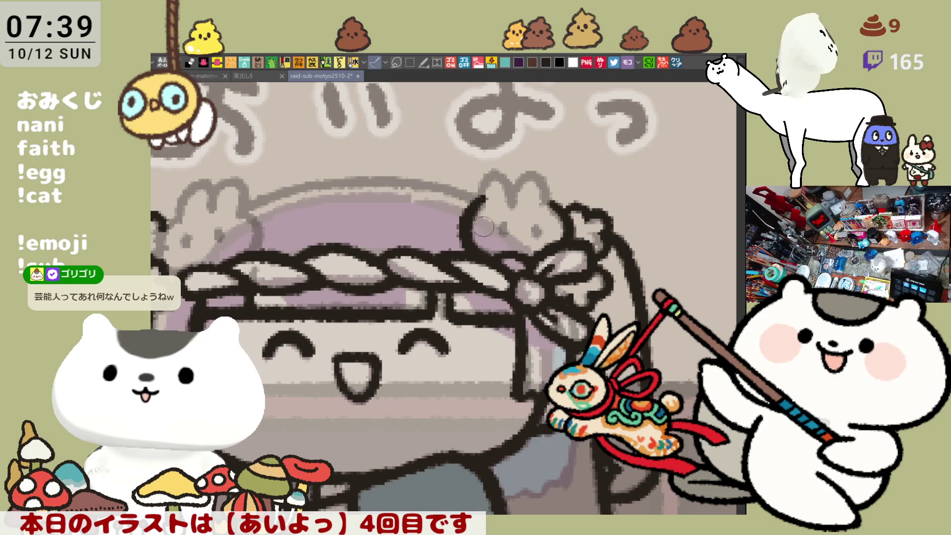
mouse_move(485, 195)
left_mouse_down()
mouse_move(510, 171)
mouse_move(515, 191)
mouse_move(459, 247)
mouse_move(484, 226)
mouse_move(463, 227)
mouse_move(482, 257)
left_mouse_up()
key("ctrl+z")
key("ctrl+z")
key("ctrl+z")
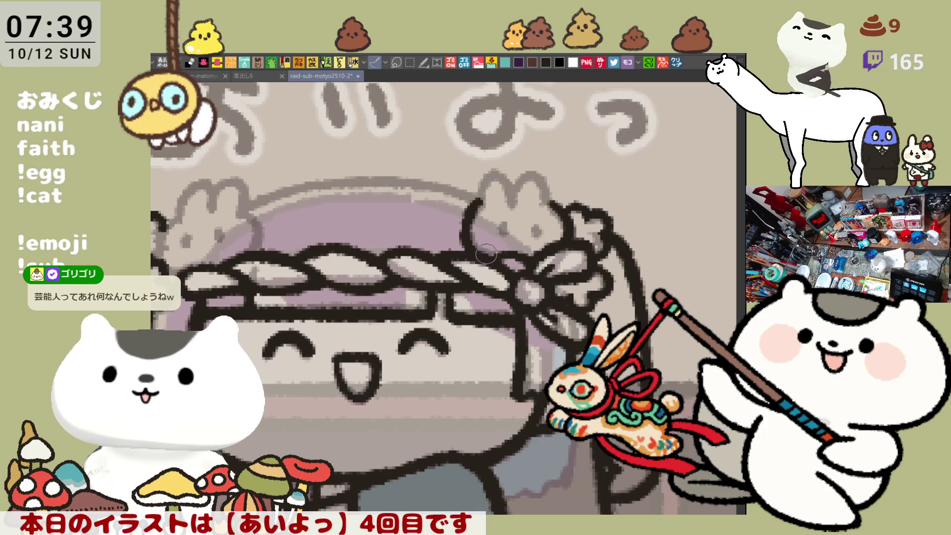
key("ctrl+z")
mouse_move(483, 197)
left_mouse_down()
mouse_move(465, 219)
mouse_move(488, 255)
left_mouse_up()
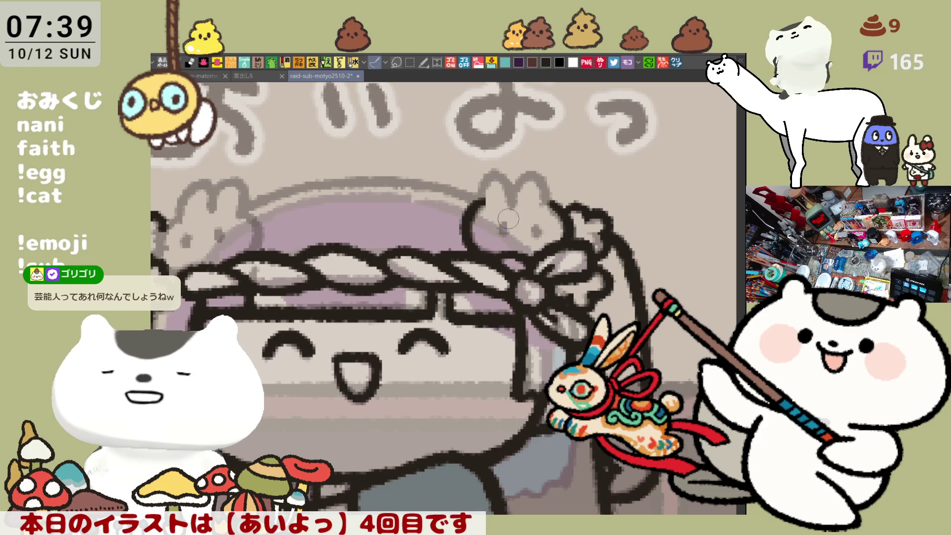
mouse_move(475, 213)
left_mouse_down()
mouse_move(495, 171)
mouse_move(520, 208)
mouse_move(486, 173)
mouse_move(510, 197)
mouse_move(495, 168)
mouse_move(517, 203)
mouse_move(486, 173)
mouse_move(518, 203)
mouse_move(495, 167)
mouse_move(512, 187)
mouse_move(482, 193)
mouse_move(552, 198)
mouse_move(553, 208)
left_mouse_up()
key("ctrl+z")
key("ctrl+z")
key("ctrl+z")
key("ctrl+z")
key("ctrl+z")
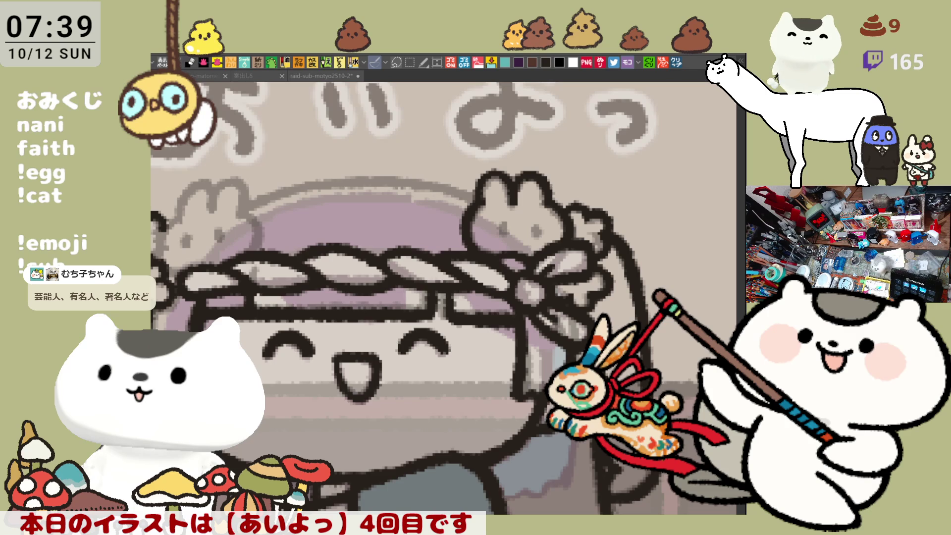
- Dot in the bunny's eye and zoom the canvas out
left_click(500, 246)
left_click_drag(508, 226, 537, 229)
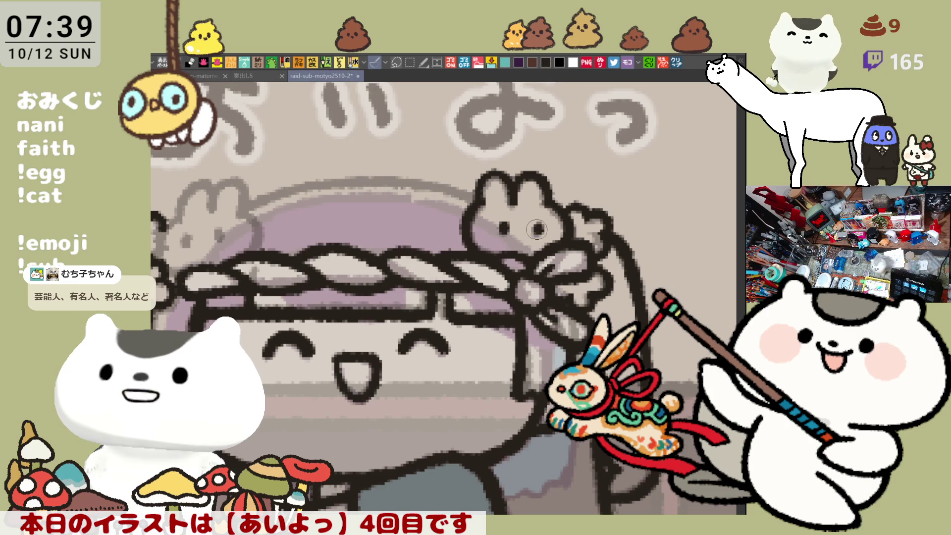
key("ctrl+minus")
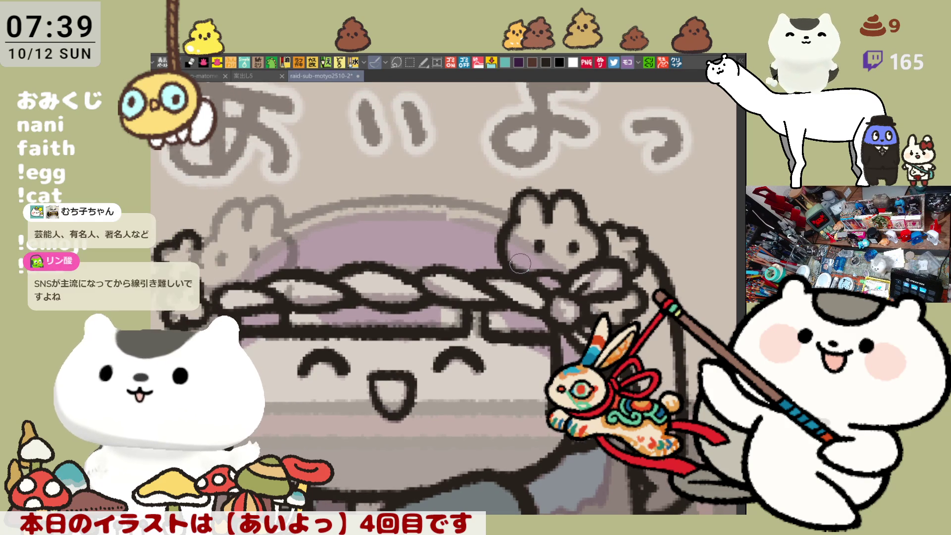
- Mirror and rotate the canvas view, then try and undo several diagonal hair strokes
key("h")
key("minus")
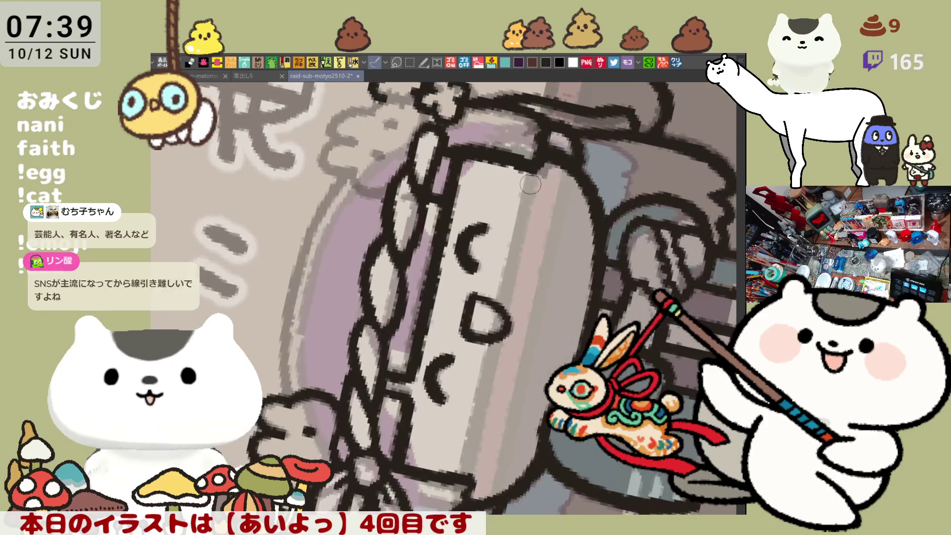
left_click_drag(351, 171, 299, 254)
key("ctrl+z")
left_click_drag(353, 166, 300, 250)
key("ctrl+z")
key("ctrl+z")
mouse_move(353, 165)
left_mouse_down()
mouse_move(297, 275)
mouse_move(346, 173)
mouse_move(297, 275)
mouse_move(297, 248)
left_mouse_up()
key("ctrl+z")
key("ctrl+z")
- Ink the long hair strand down the side of the head and reset the view upright
key("ctrl+z")
key("ctrl+z")
left_click_drag(353, 165, 303, 235)
key("ctrl+z")
left_click_drag(353, 165, 301, 237)
key("ctrl+z")
key("ctrl+z")
key("ctrl+z")
left_click_drag(354, 161, 301, 268)
left_click_drag(354, 161, 304, 246)
key("ctrl+z")
key("ctrl+z")
key("ctrl+z")
left_click_drag(354, 161, 297, 262)
key("ctrl+z")
key("ctrl+z")
mouse_move(354, 160)
left_mouse_down()
mouse_move(297, 263)
mouse_move(337, 190)
left_mouse_up()
key("ctrl+z")
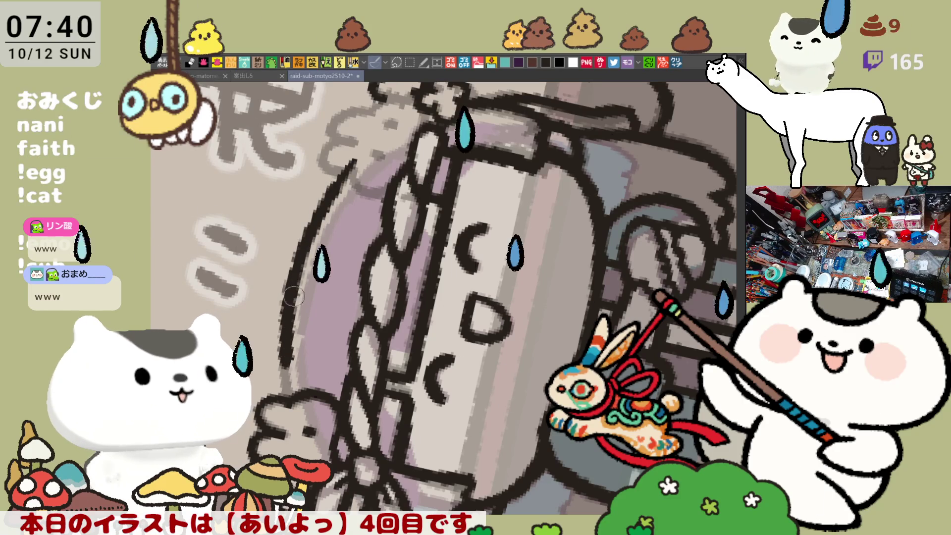
left_click_drag(305, 241, 283, 363)
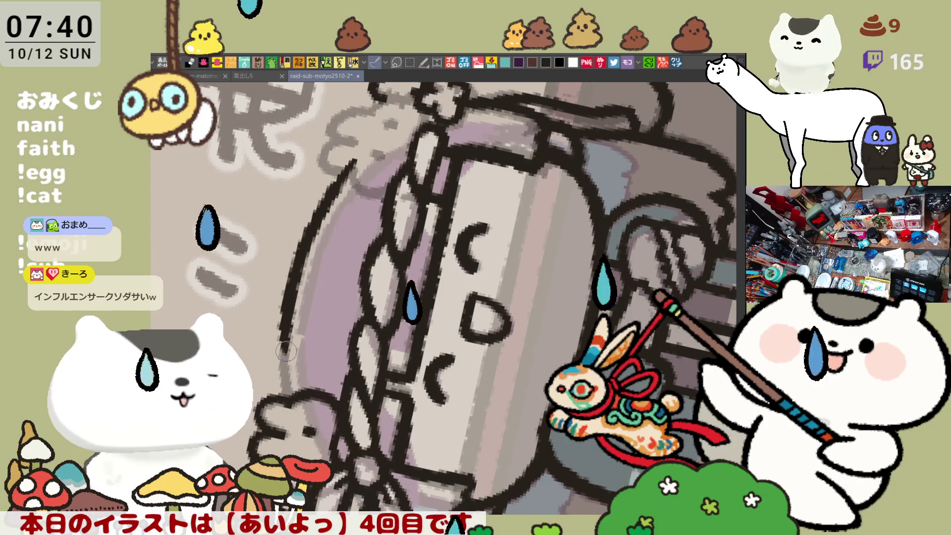
left_click_drag(282, 364, 280, 384)
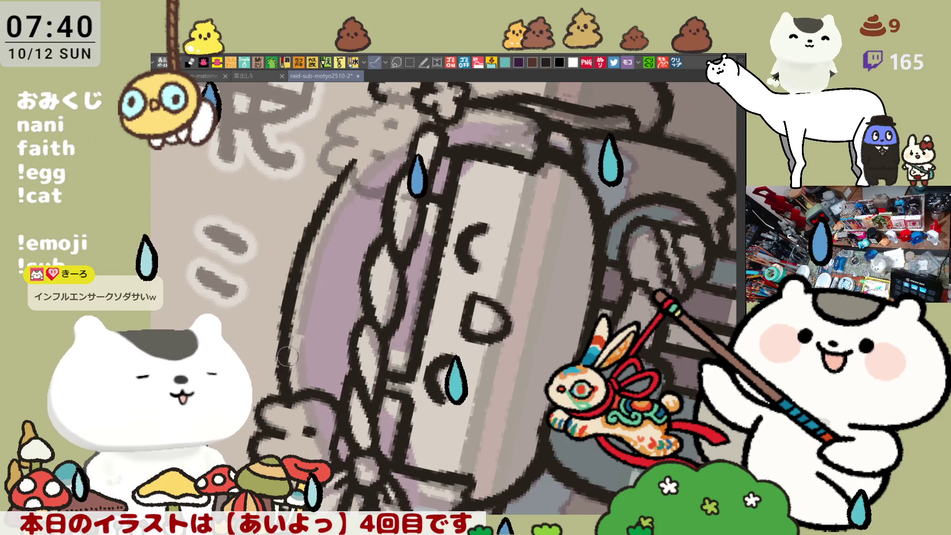
key("ctrl+0")
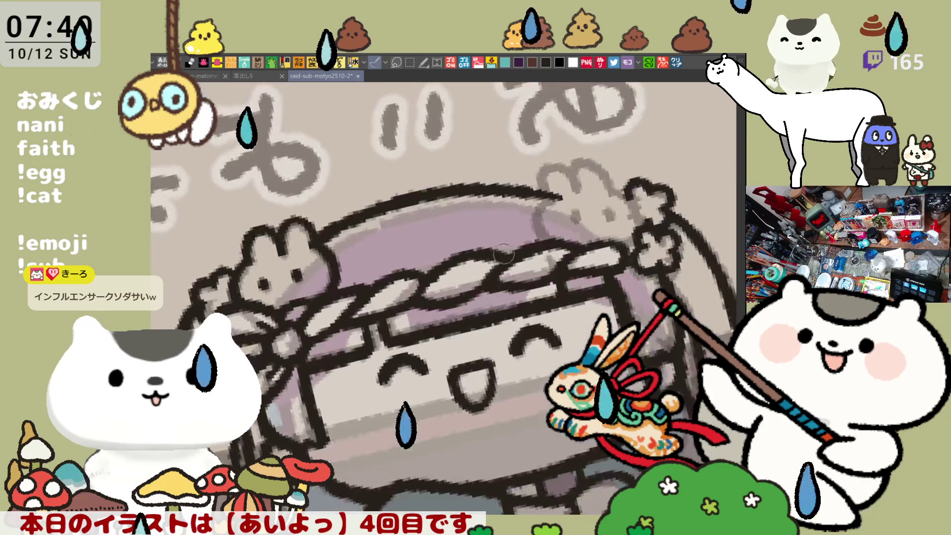
- Straighten the view to show all of あいよっ and erase the stray line end
scroll(515, 276, "up", 3)
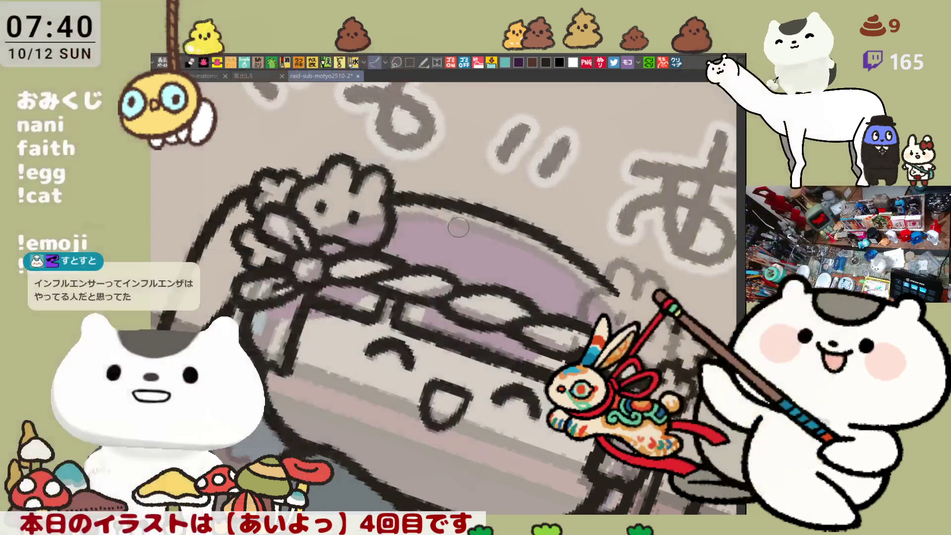
key("ctrl+at")
scroll(258, 245, "down", 2)
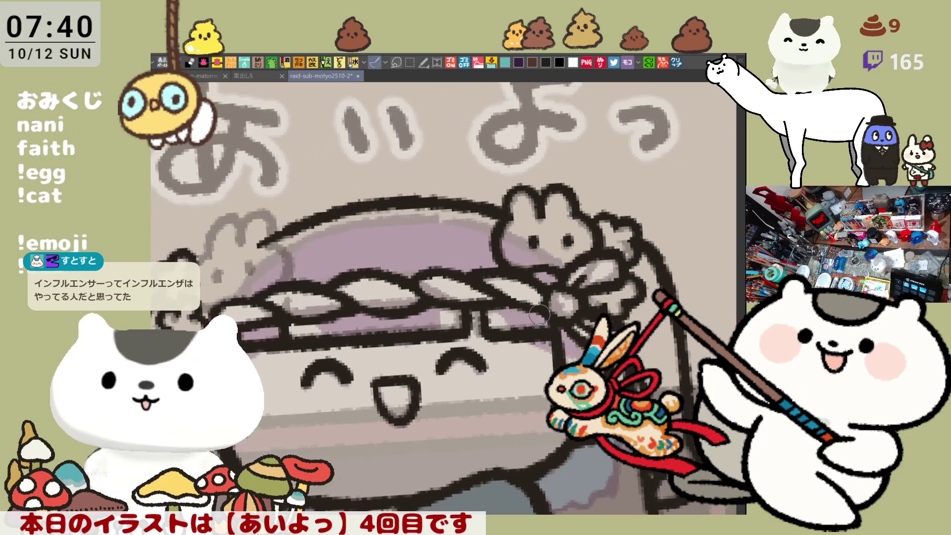
mouse_move(258, 245)
left_mouse_down()
mouse_move(273, 240)
mouse_move(294, 263)
mouse_move(287, 285)
left_mouse_up()
- Redraw the left bunny ornament's head outline and left ear in crisp black line
mouse_move(285, 228)
left_mouse_down()
mouse_move(282, 238)
mouse_move(285, 228)
left_mouse_up()
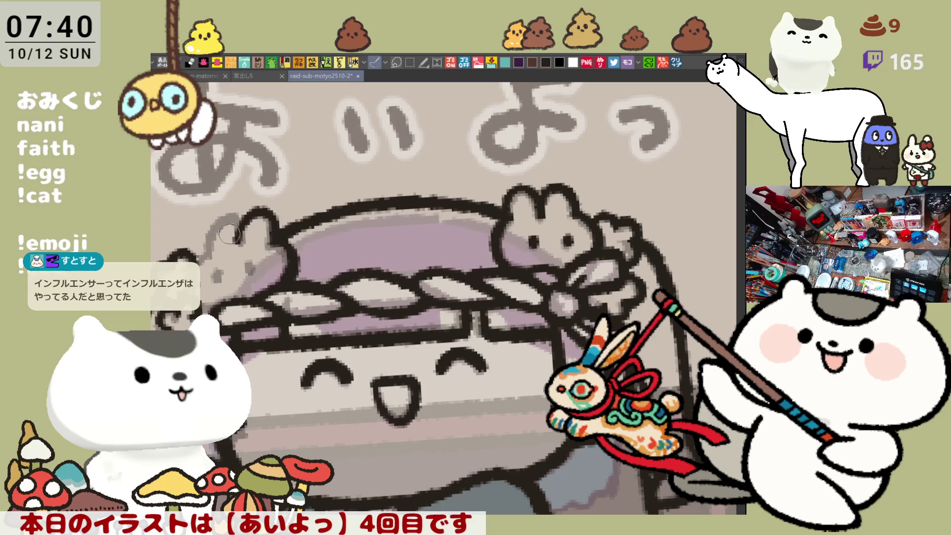
left_click_drag(209, 257, 233, 216)
left_click_drag(205, 250, 243, 222)
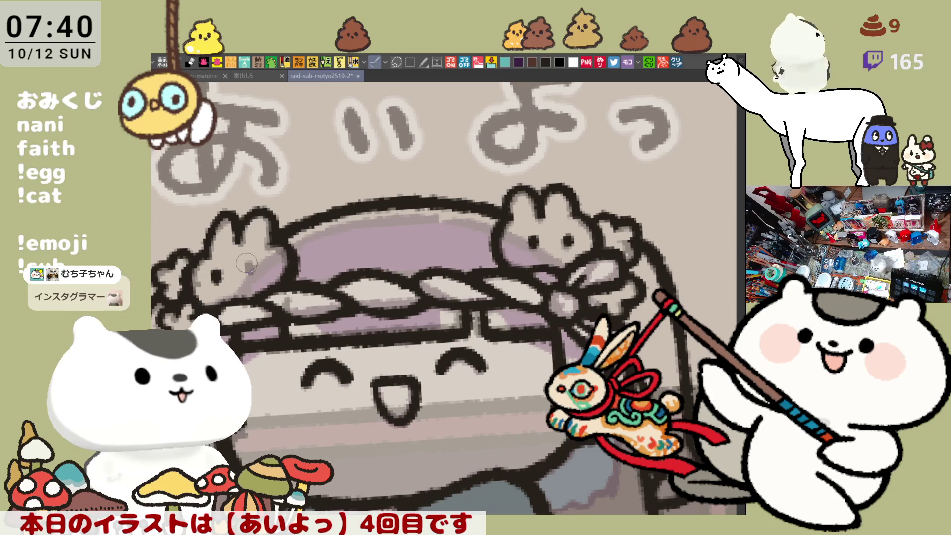
key("asciicircum")
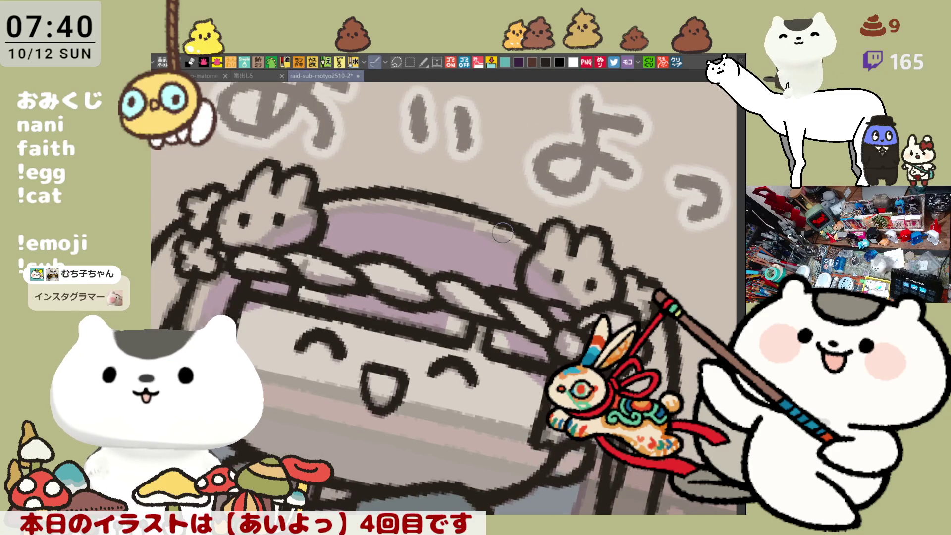
scroll(502, 232, "down", 5)
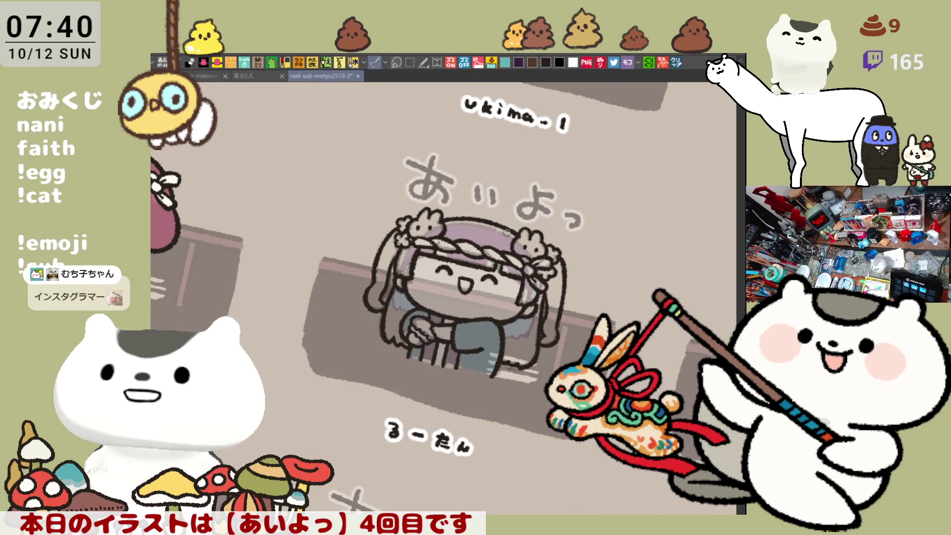
scroll(506, 233, "up", 2)
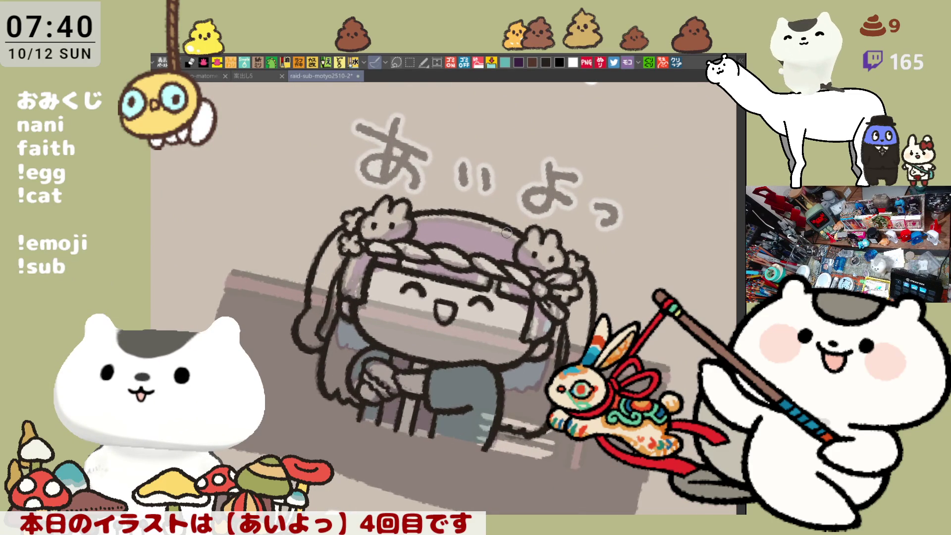
left_click_drag(529, 328, 528, 297)
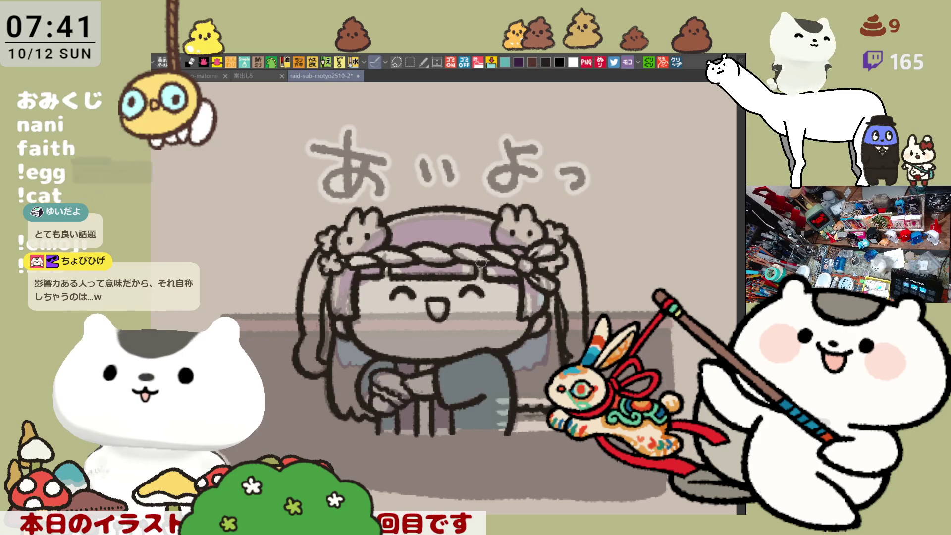
left_click_drag(487, 266, 505, 265)
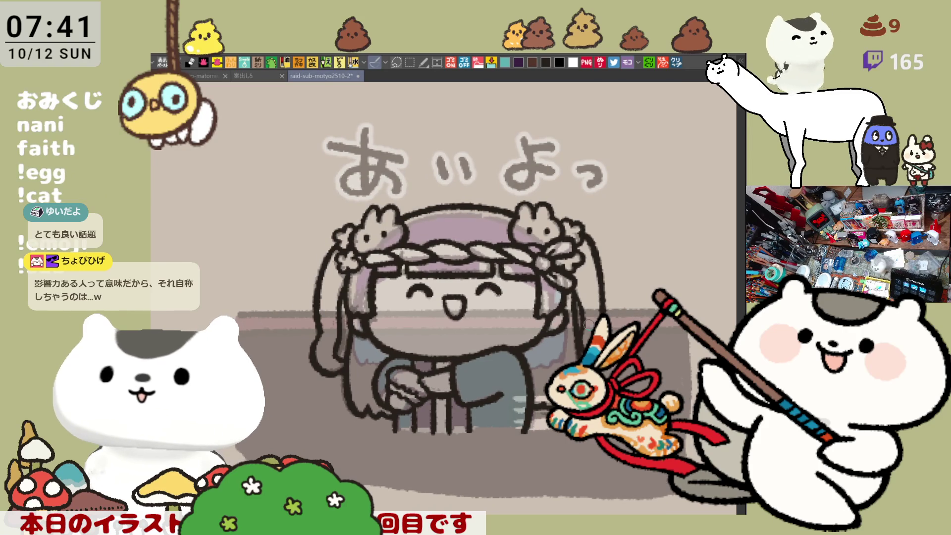
scroll(505, 266, "up", 5)
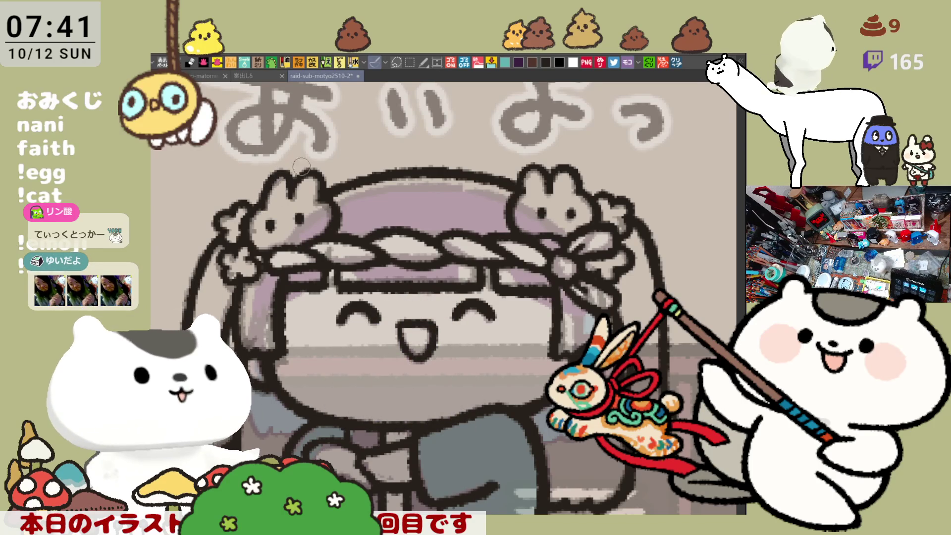
scroll(378, 173, "up", 1)
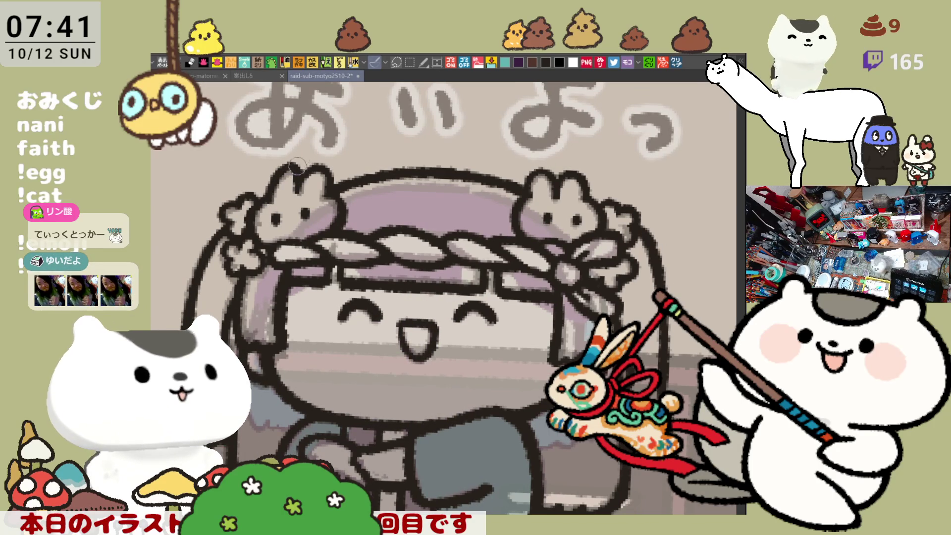
left_click_drag(475, 155, 385, 177)
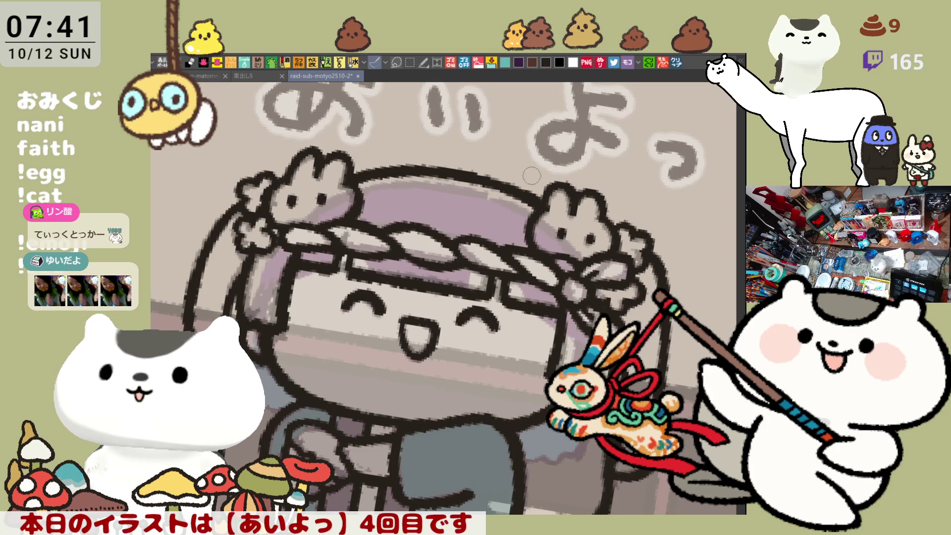
scroll(532, 175, "left", 5)
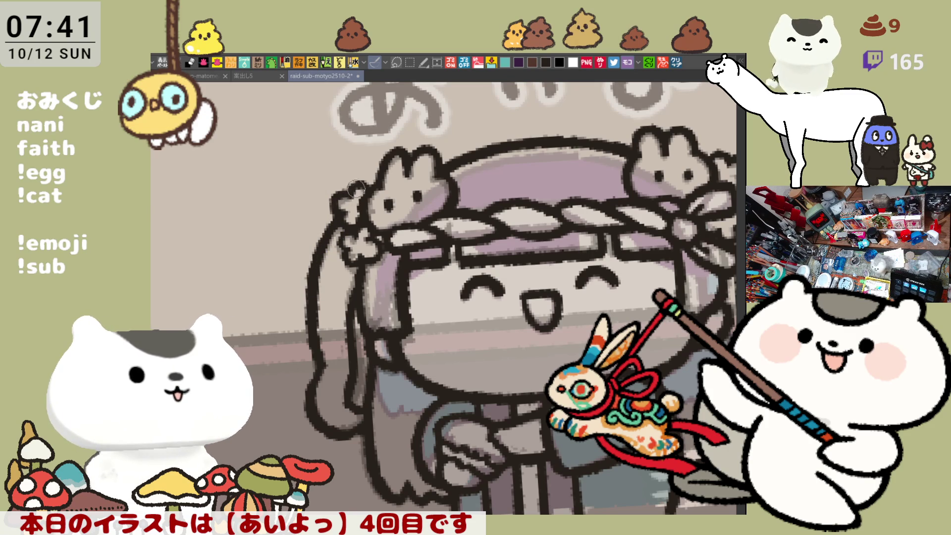
left_click_drag(367, 190, 248, 184)
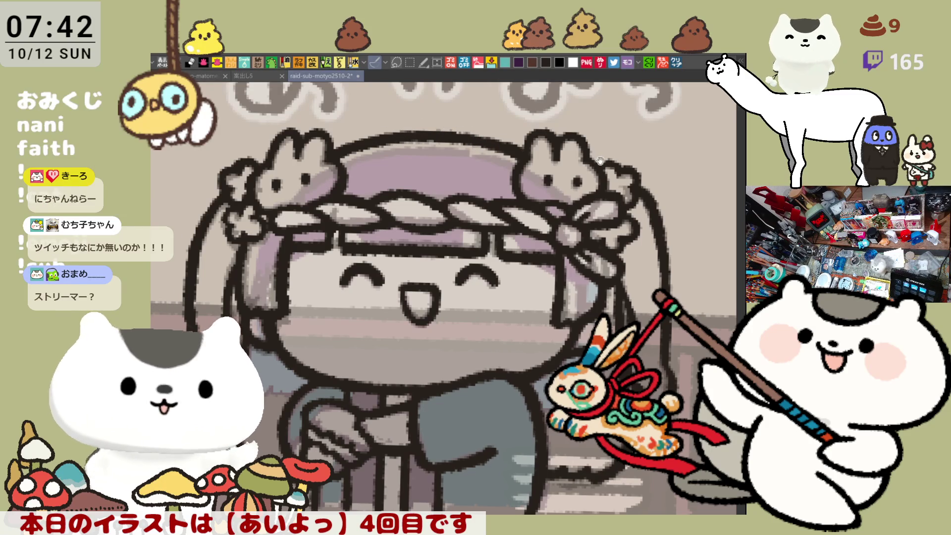
left_click_drag(600, 159, 579, 149)
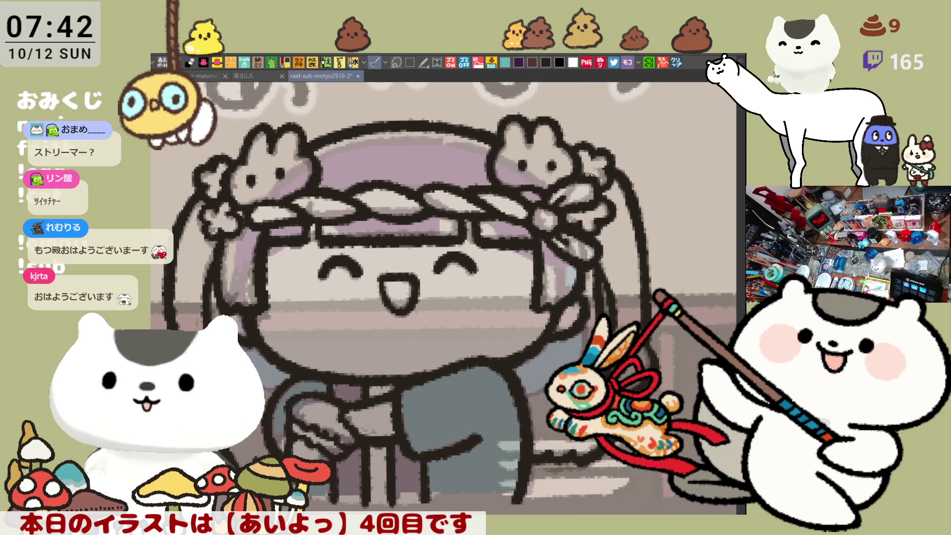
scroll(534, 223, "left", 3)
scroll(508, 267, "down", 5)
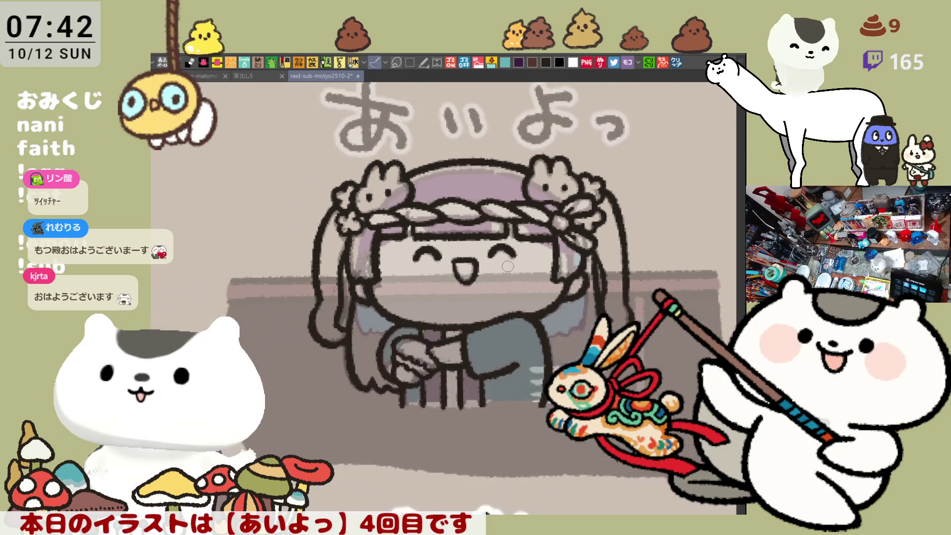
- Close the gap at the figure's bottom with a teal stroke, then flood the interior with teal
scroll(507, 266, "down", 5)
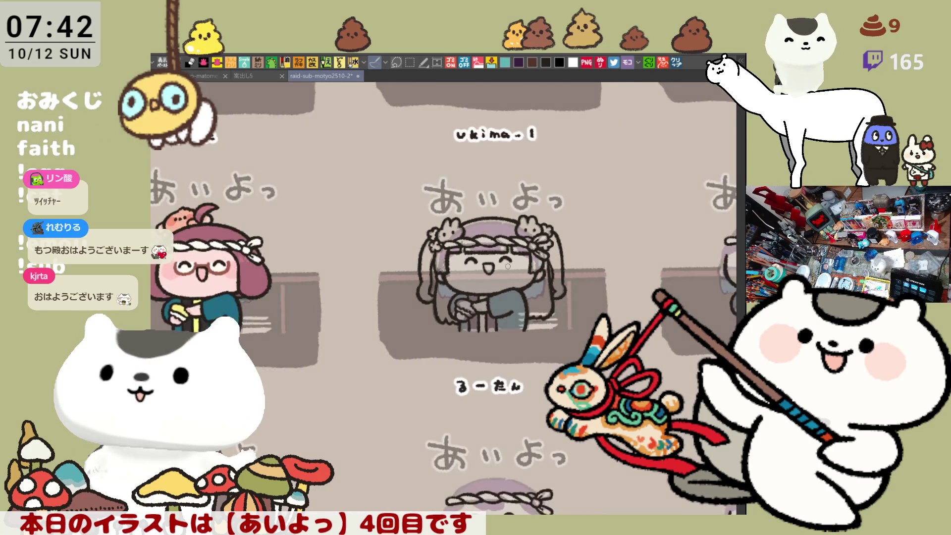
scroll(506, 265, "up", 5)
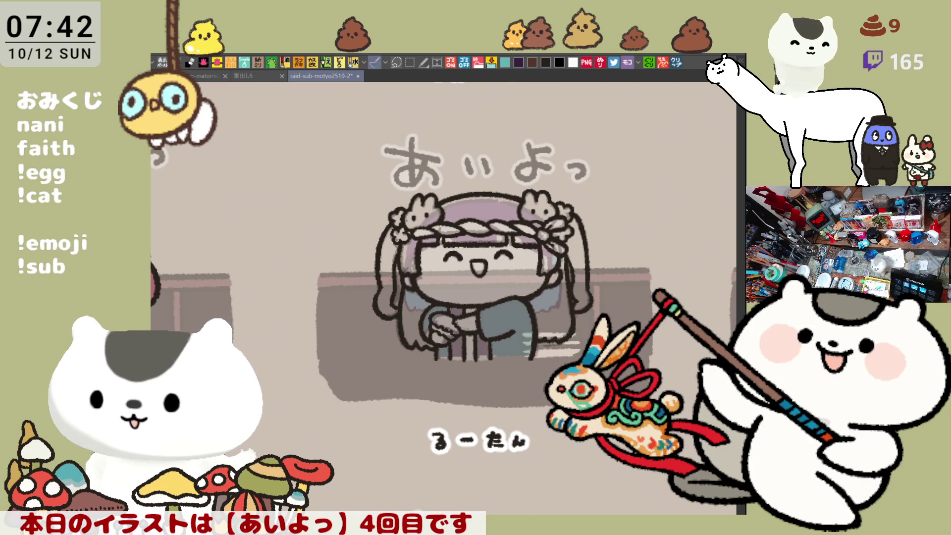
left_click_drag(454, 357, 497, 357)
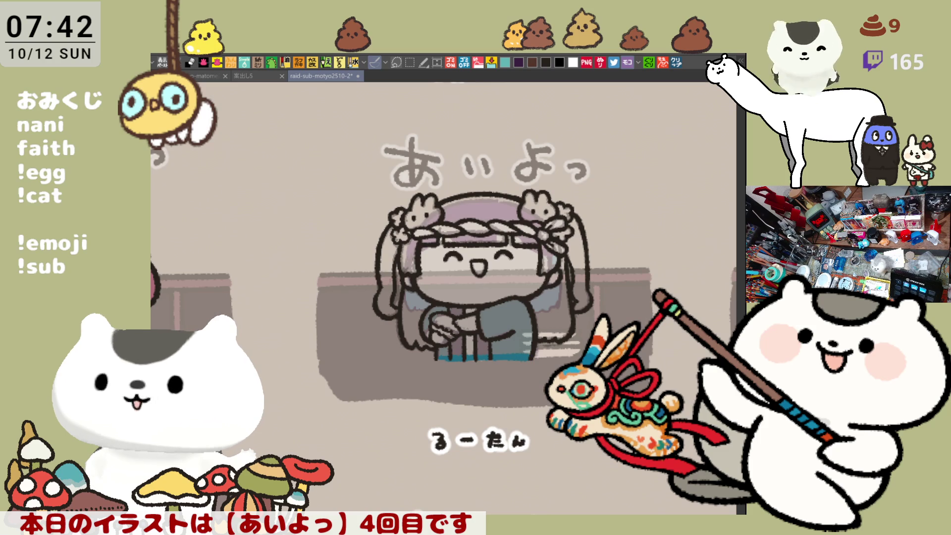
key("alt+Delete")
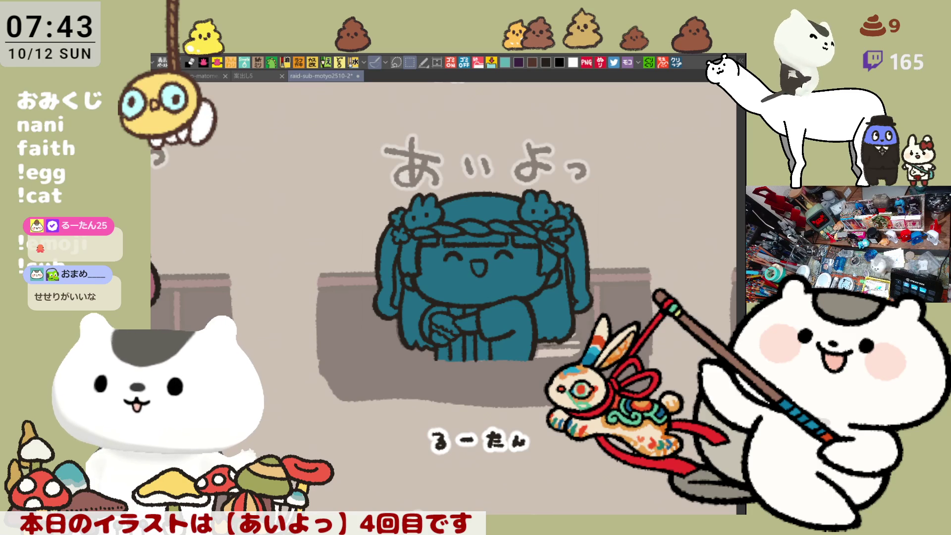
- Select a rectangle around the あいよっ lettering, nudge it upward, and deselect
mouse_move(353, 179)
left_mouse_down()
mouse_move(424, 222)
mouse_move(537, 246)
left_mouse_up()
left_click_drag(335, 114, 619, 200)
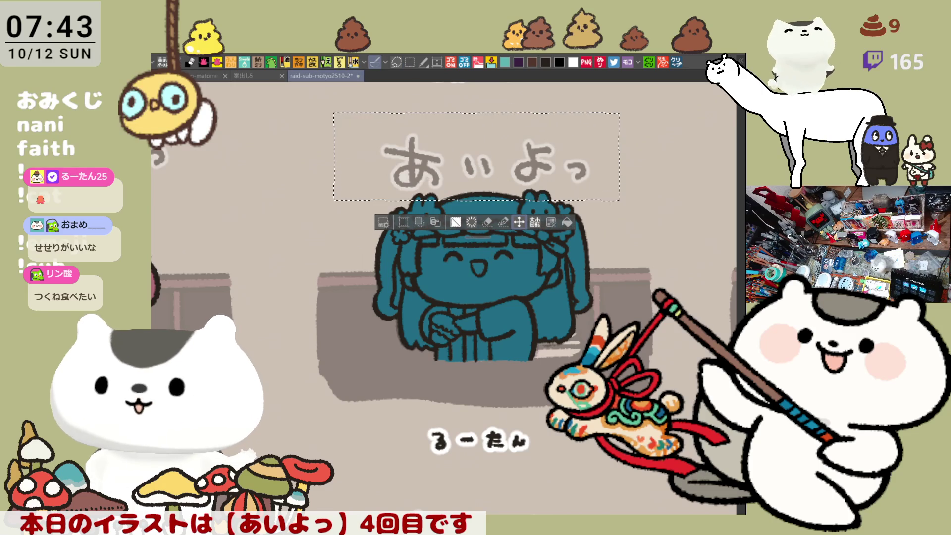
left_click_drag(514, 180, 510, 170)
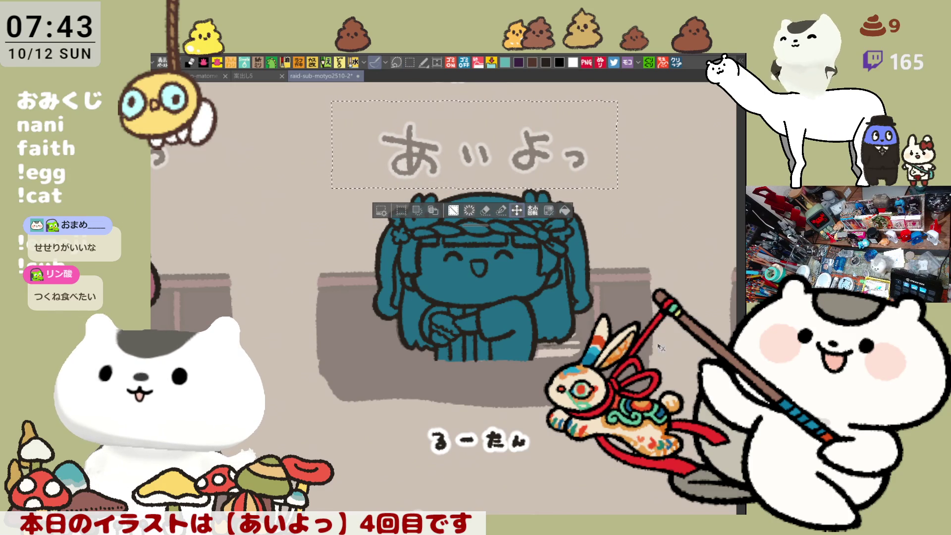
key("ctrl+d")
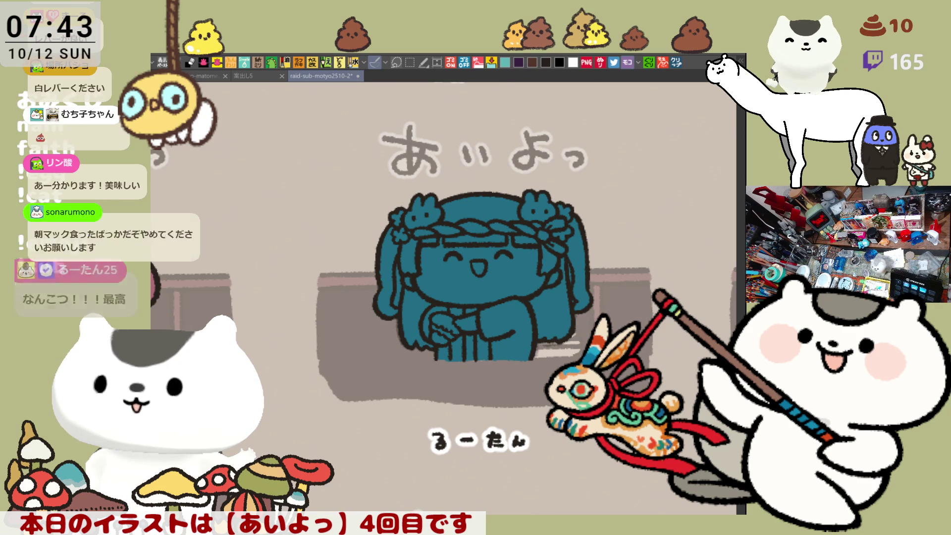
scroll(478, 390, "up", 3)
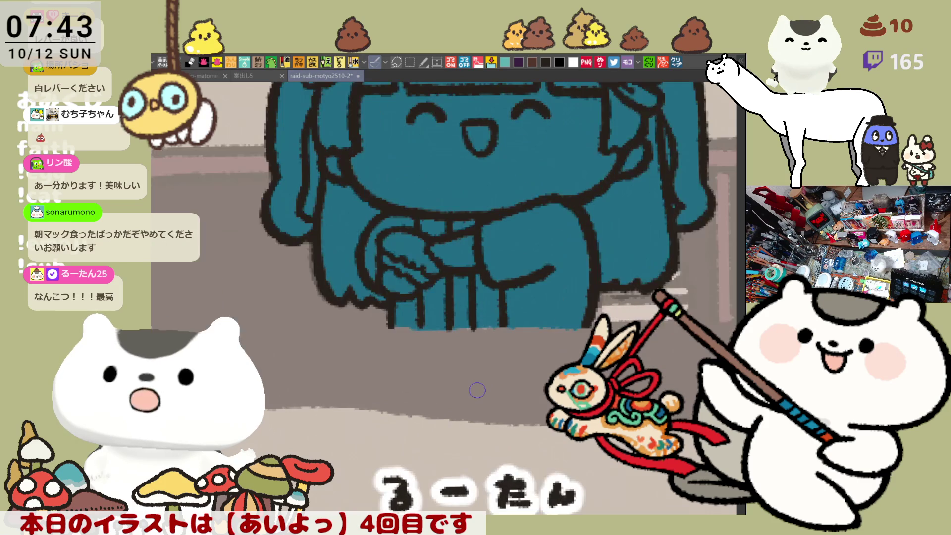
scroll(477, 390, "up", 5)
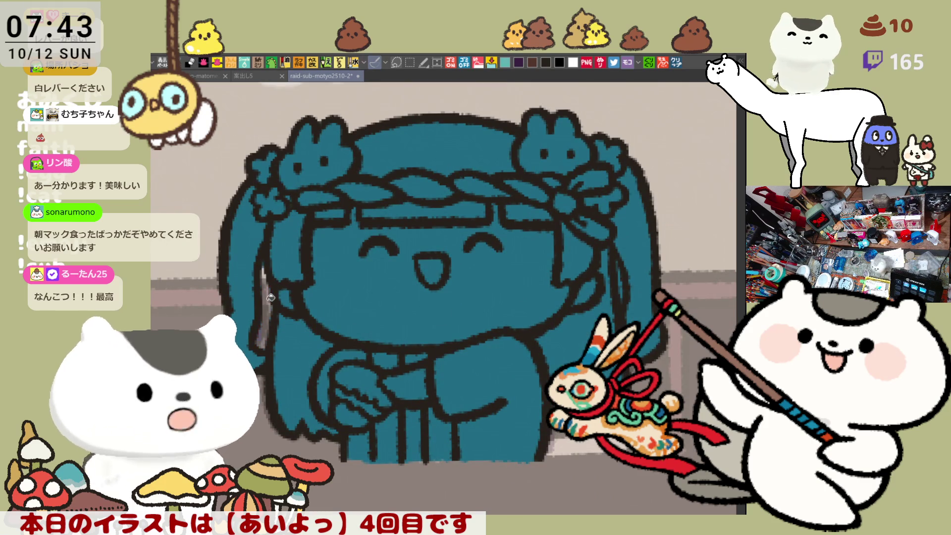